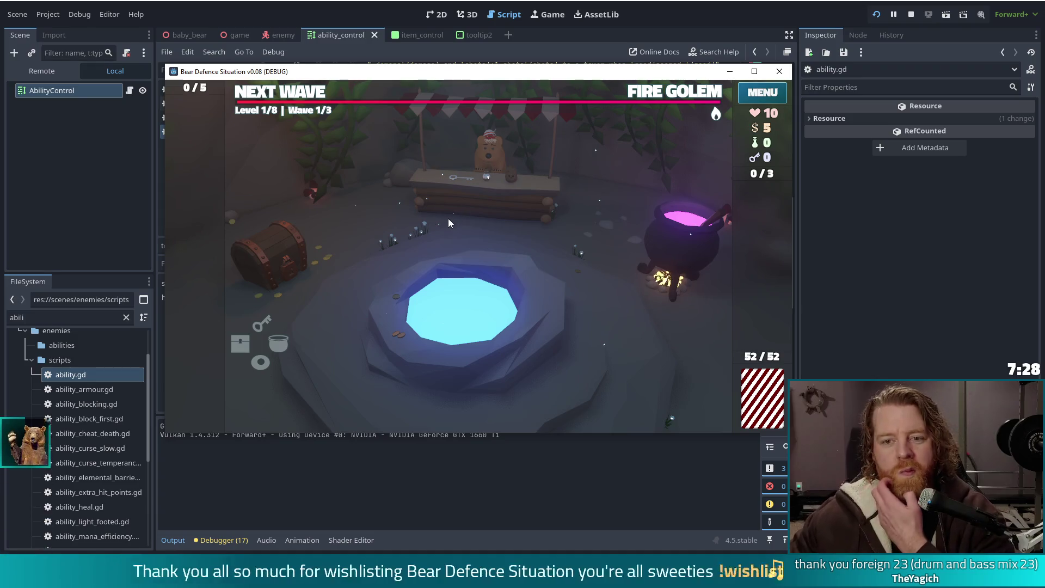
Open the bear's stall shop offering the Key, Bottle and Potato, then close it with Escape
mouse_move(717, 115)
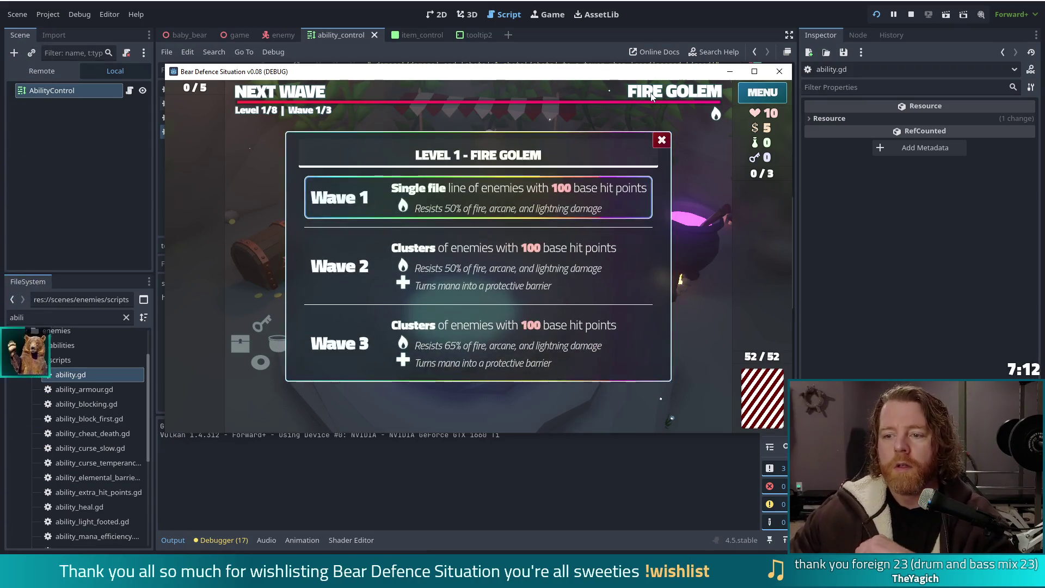
mouse_move(715, 113)
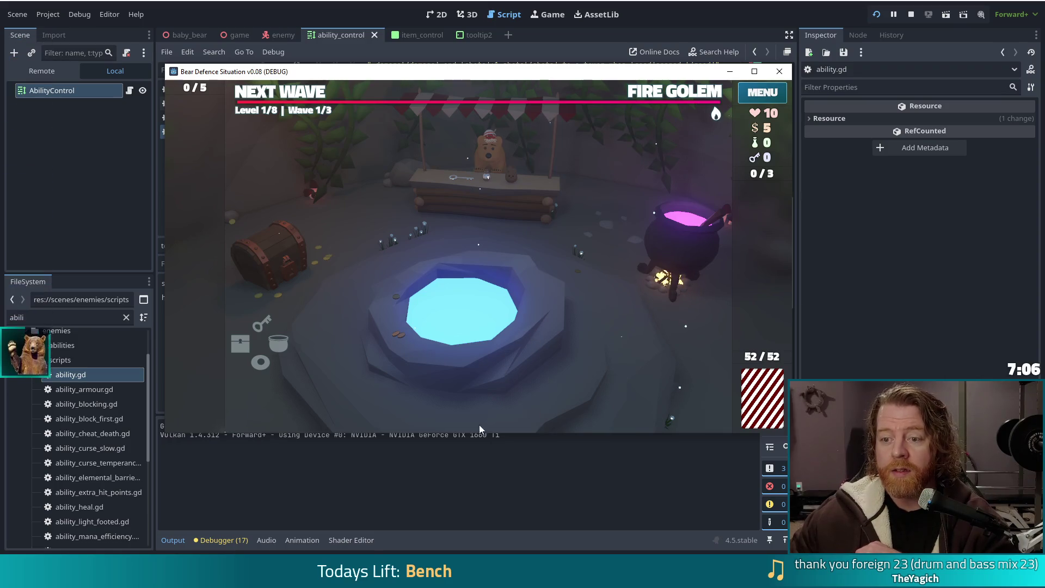
click(500, 208)
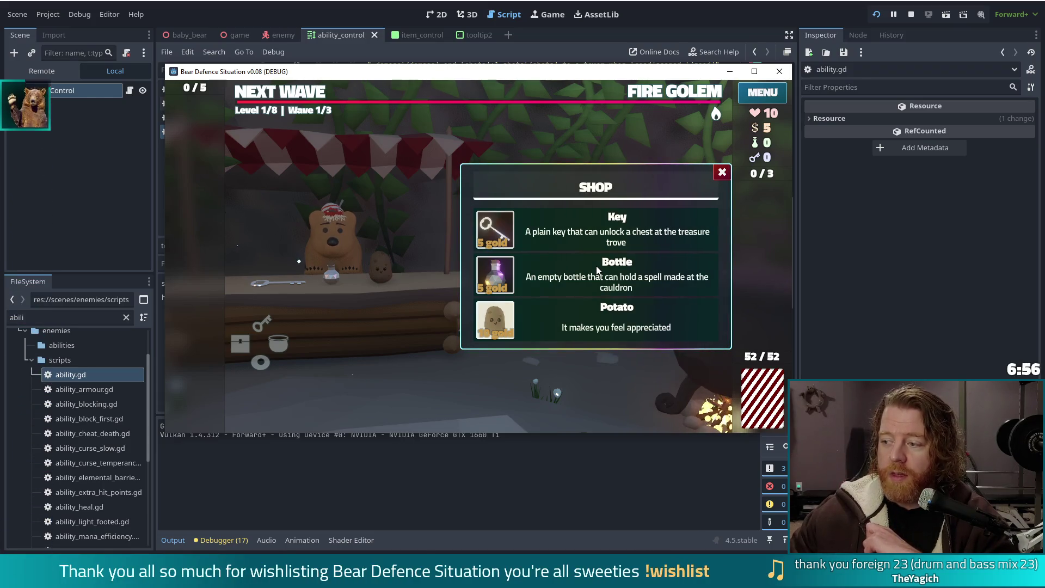
key(Escape)
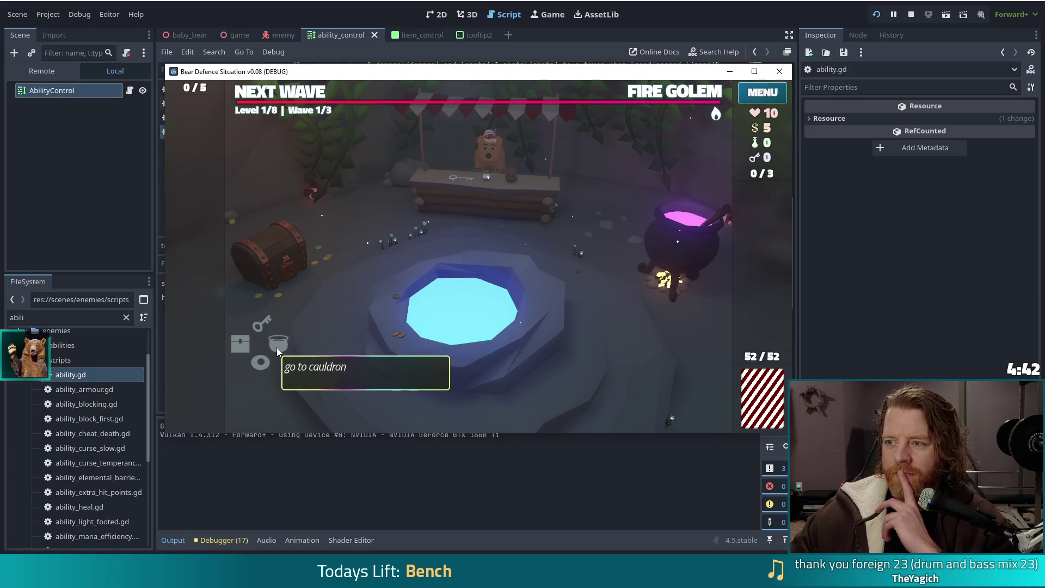
Stop the debug game and open station_control.gd after filtering FileSystem for 'control'
click(912, 16)
click(9, 318)
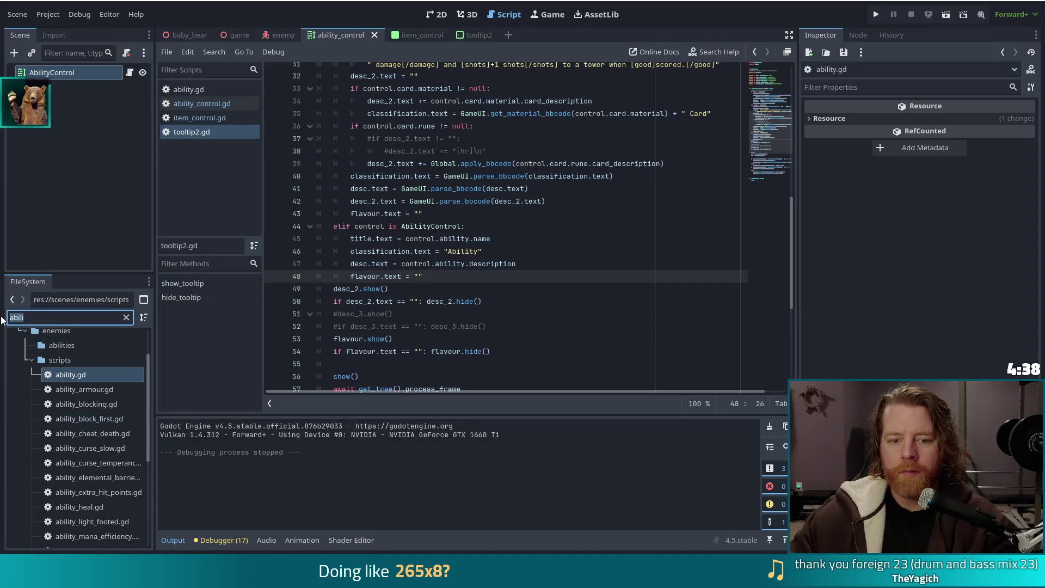
text(control)
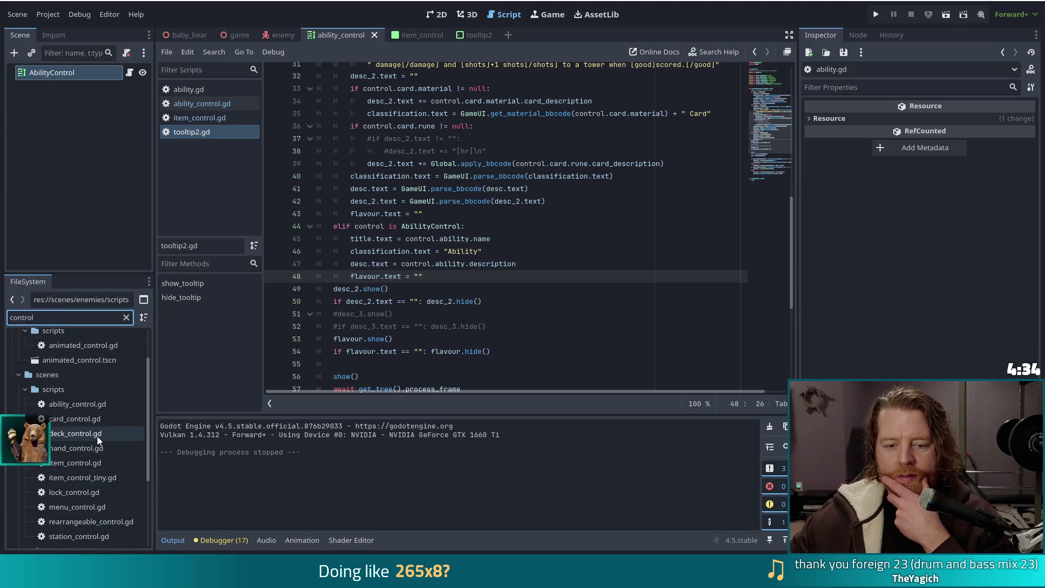
scroll(97, 437, down, 3)
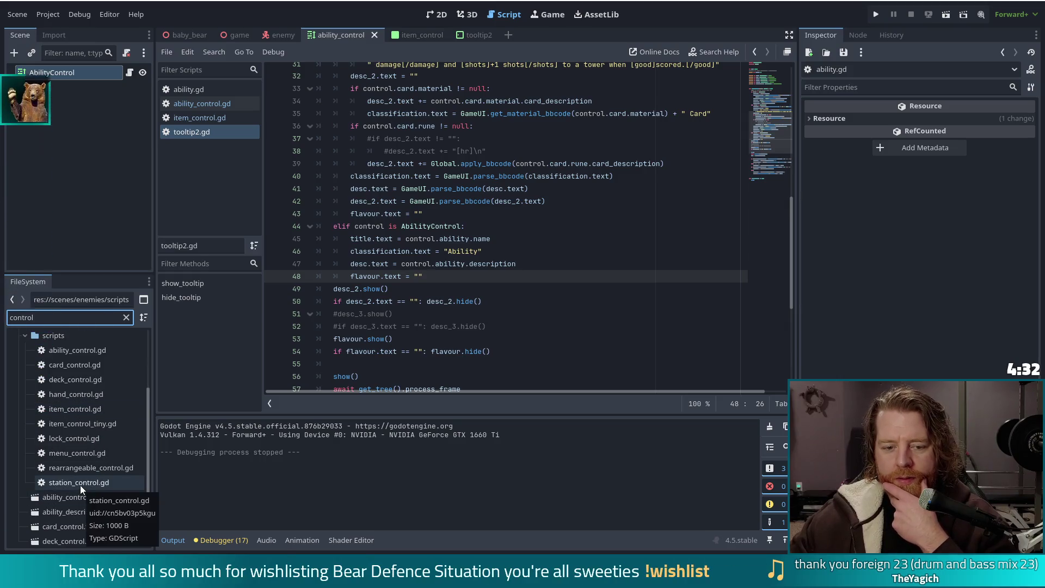
double_click(80, 484)
Comment out the _make_custom_tooltip function on lines 9–12 with Ctrl+K
click(456, 245)
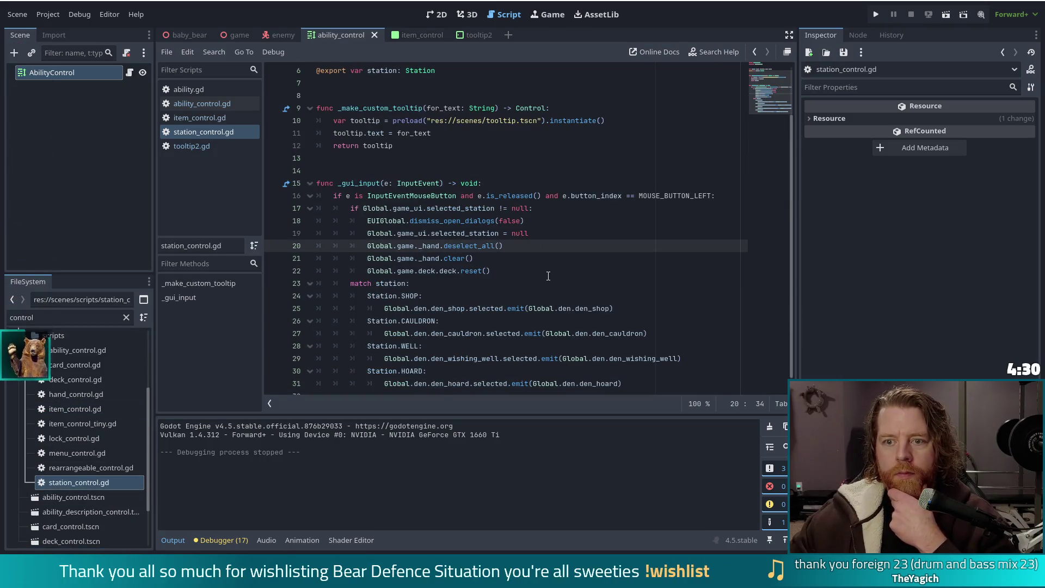
scroll(484, 201, up, 2)
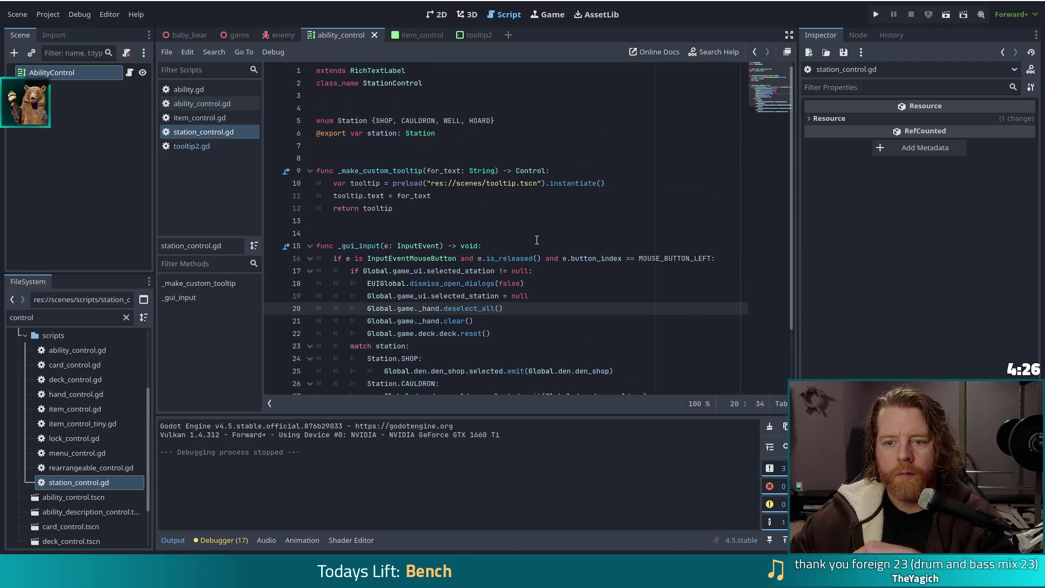
scroll(537, 246, down, 2)
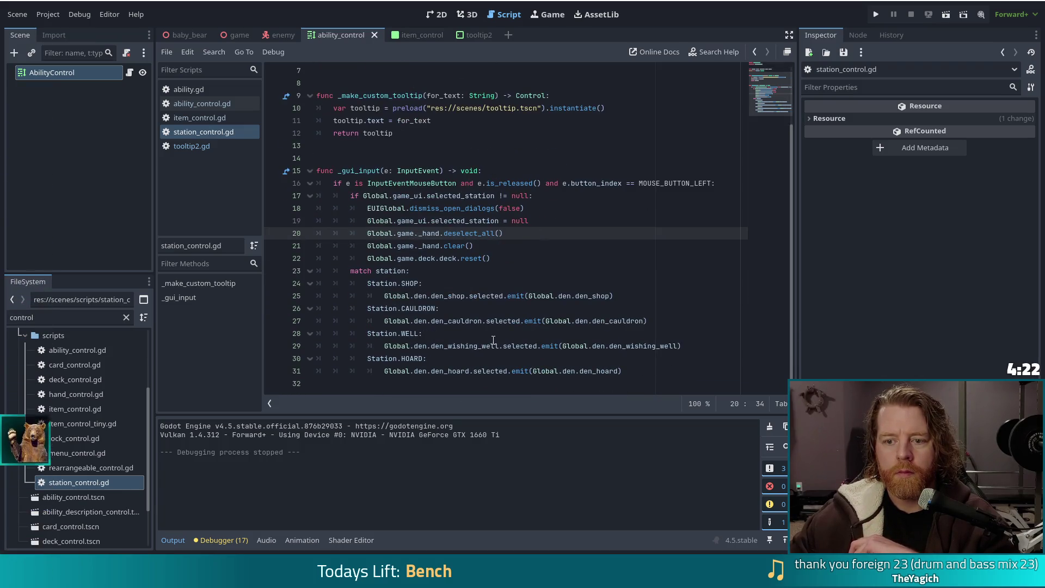
scroll(493, 340, up, 2)
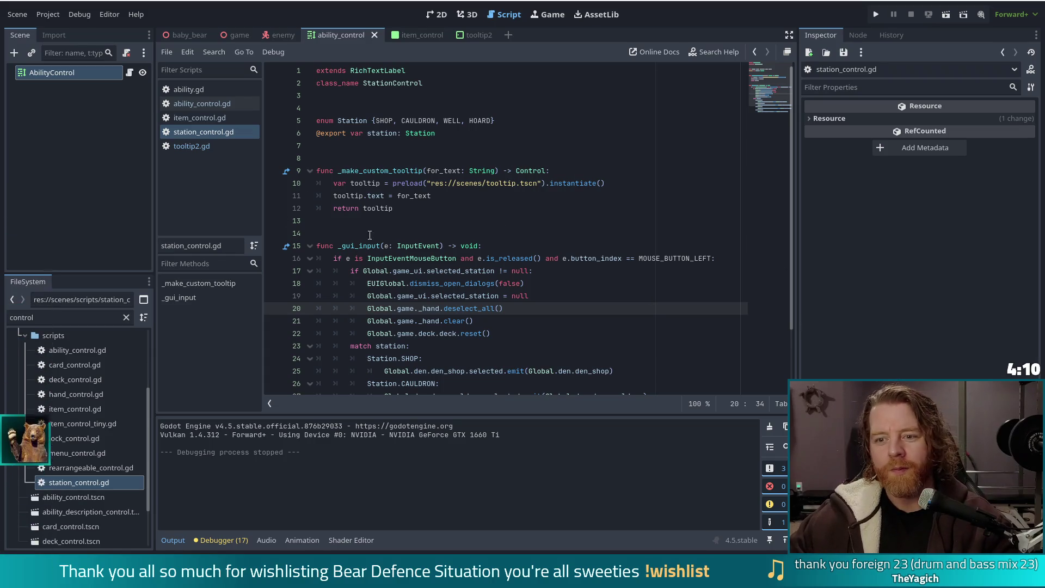
scroll(370, 200, down, 2)
scroll(369, 200, up, 2)
drag(381, 171, 389, 209)
key(ctrl+k)
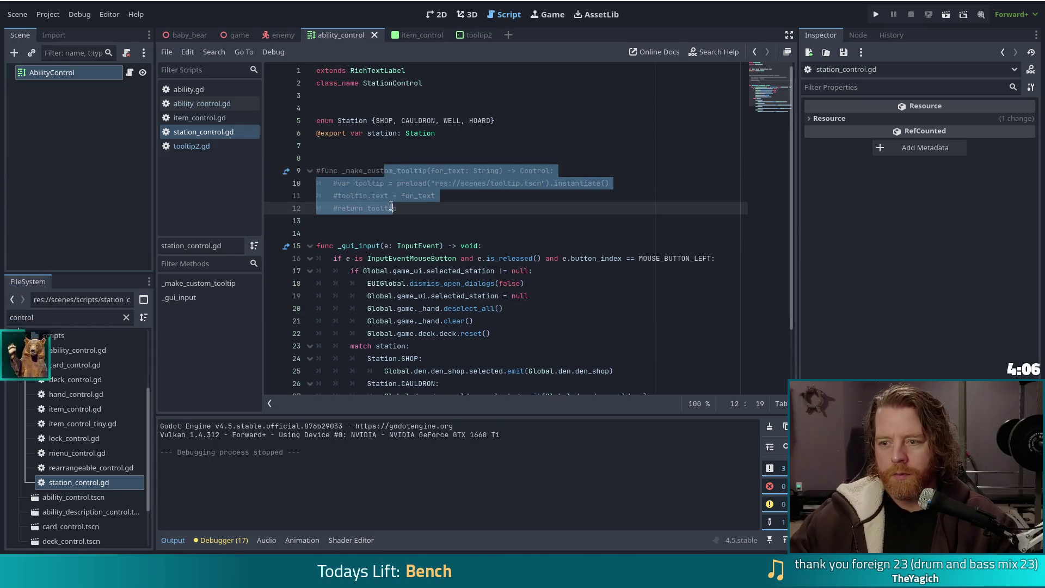
click(455, 196)
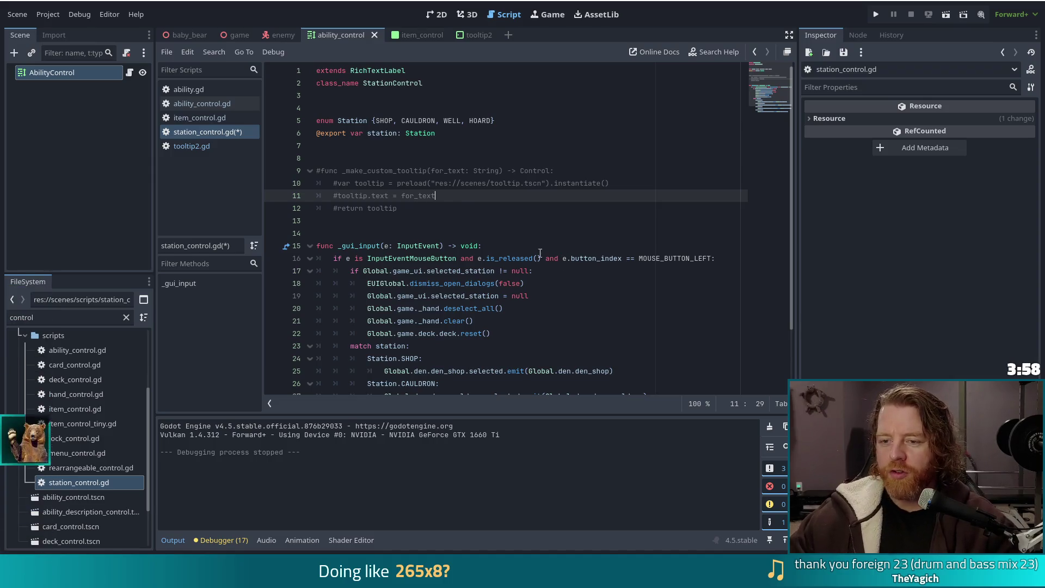
click(457, 210)
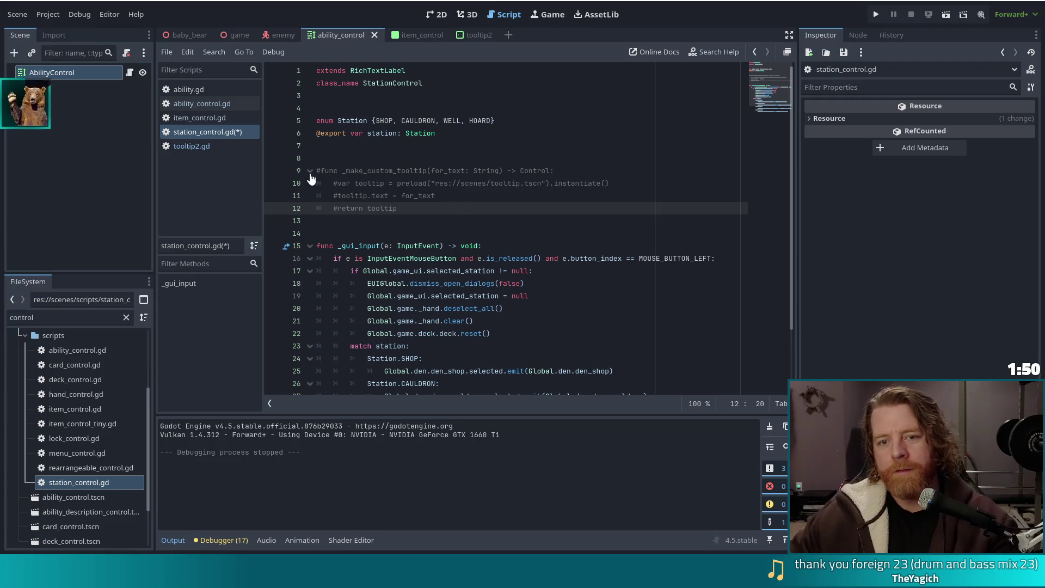
Select the _ready and mouse enter/exit functions in ability_control.gd
click(198, 104)
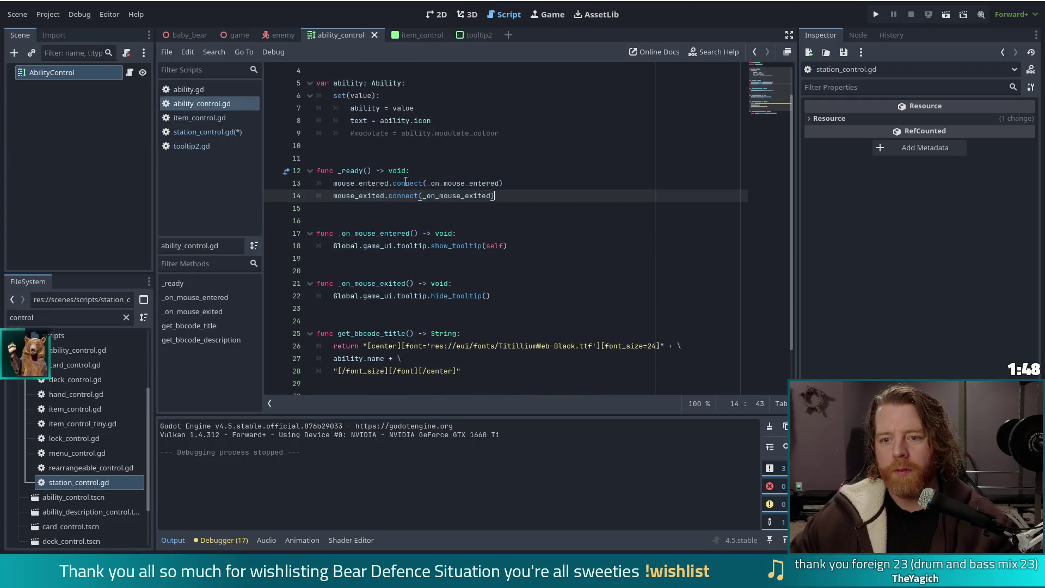
drag(531, 201, 532, 157)
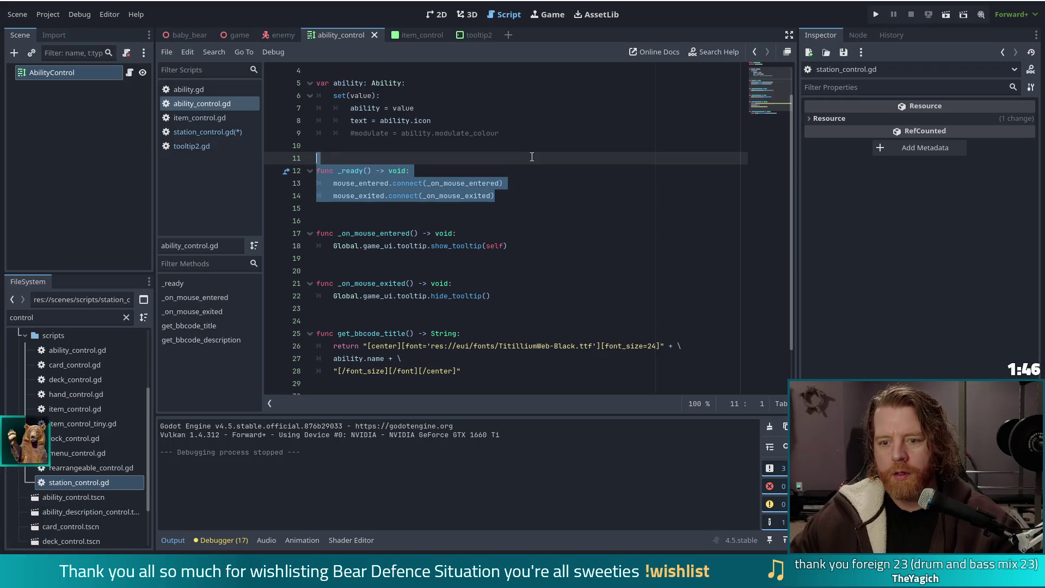
mouse_move(492, 297)
mouse_down()
mouse_move(530, 283)
mouse_move(523, 144)
mouse_up()
key(ctrl+c)
Paste those functions over station_control.gd's commented lines, remove the blank line and save
click(168, 133)
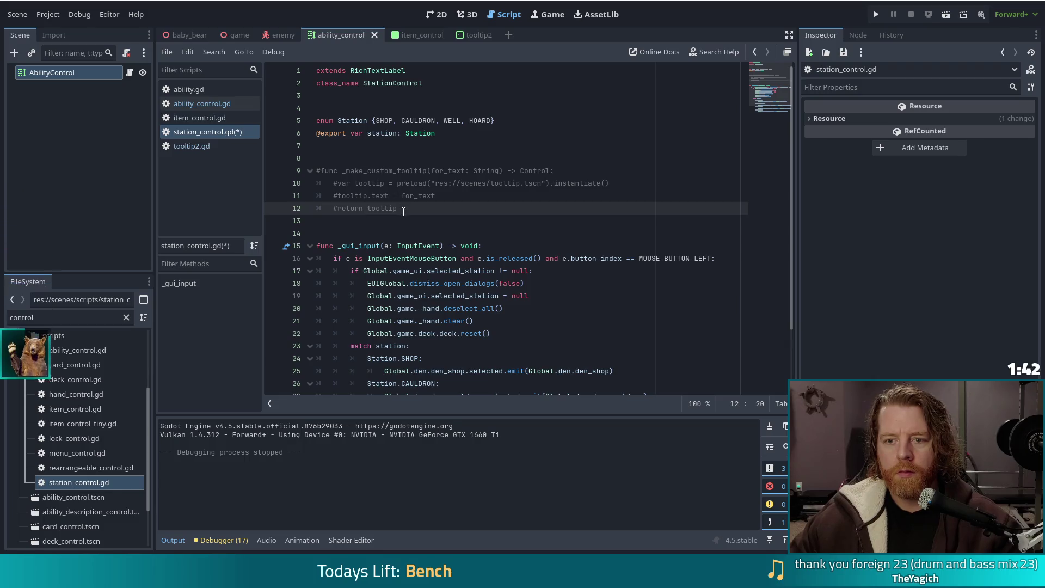
drag(284, 177, 277, 170)
key(ctrl+v)
click(368, 171)
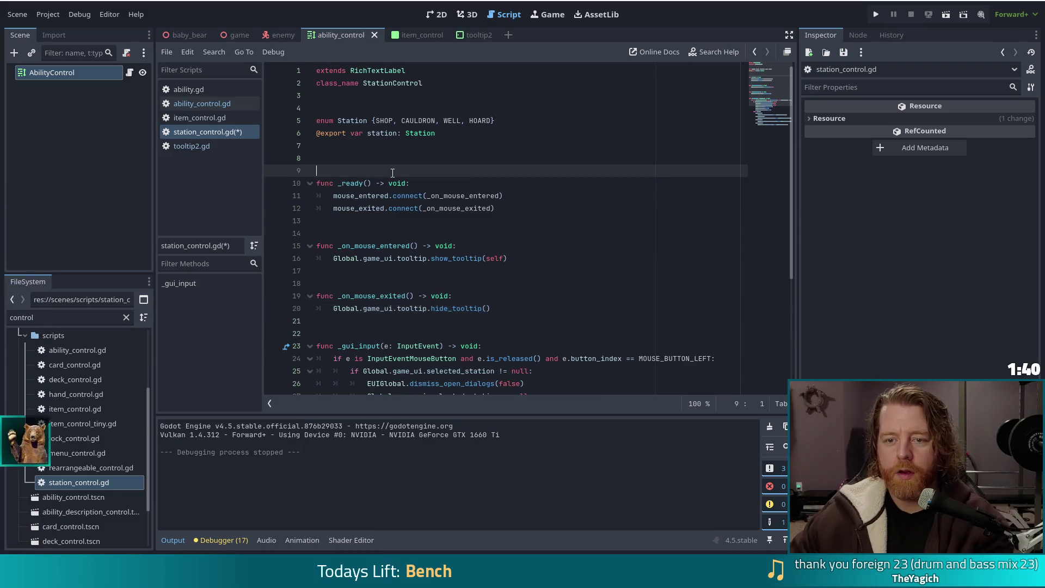
key(BackSpace)
key(ctrl+s)
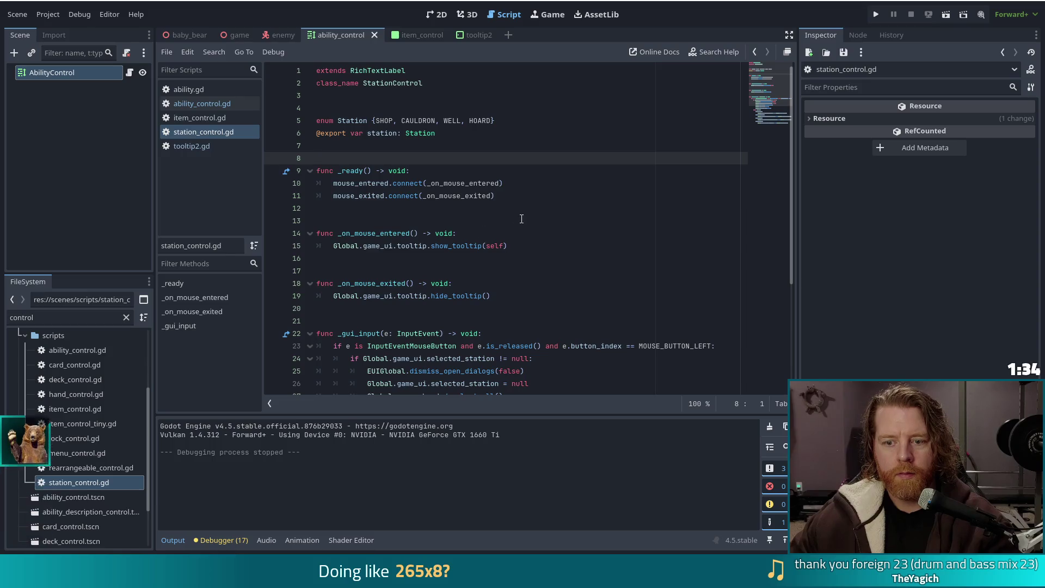
Show the AbilityControl node's properties in the Inspector
scroll(522, 219, down, 5)
scroll(522, 219, up, 5)
click(79, 72)
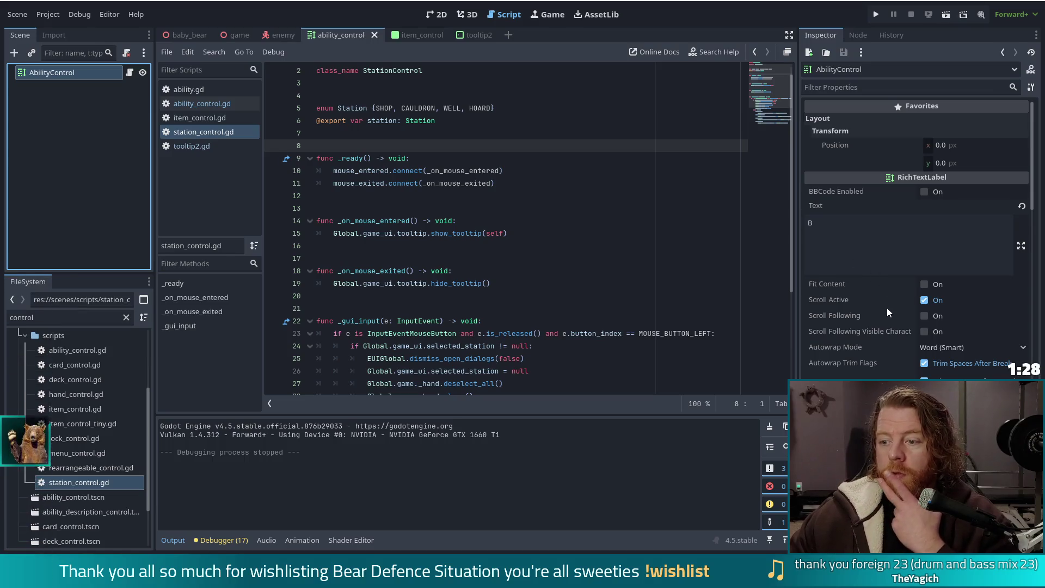
scroll(886, 308, down, 10)
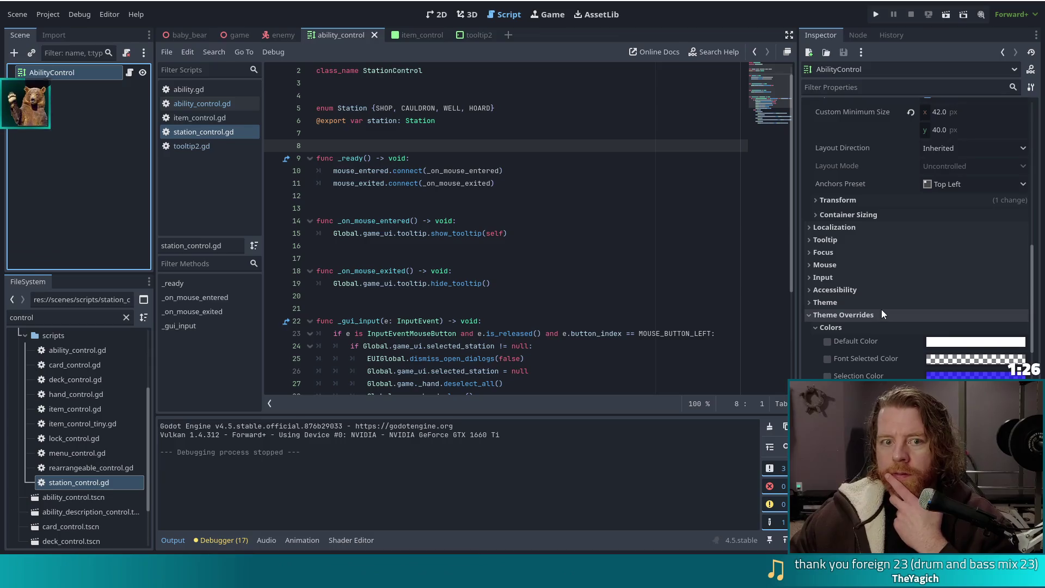
scroll(882, 310, down, 8)
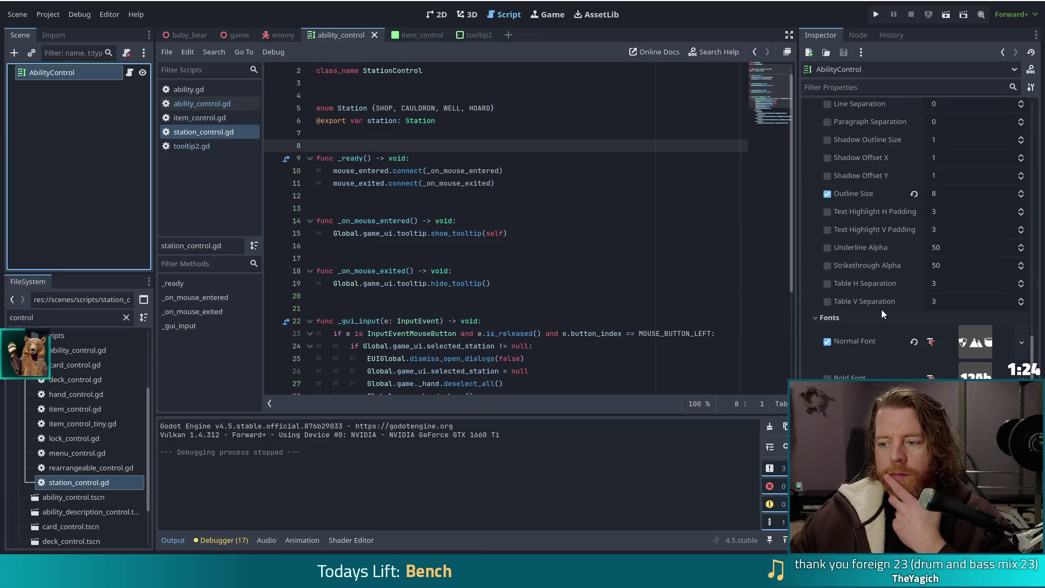
scroll(881, 308, up, 18)
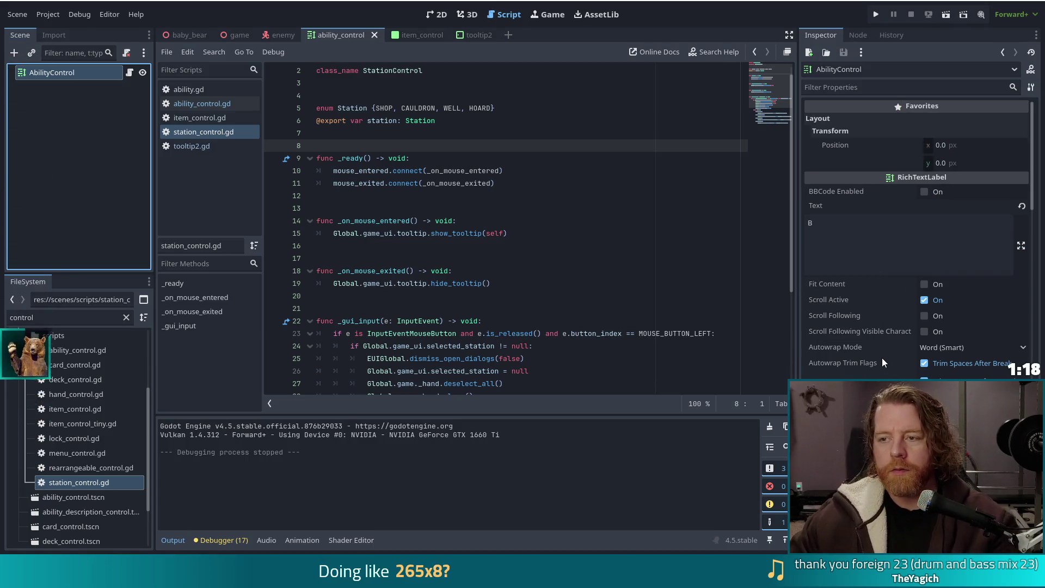
scroll(883, 358, down, 5)
scroll(883, 357, down, 5)
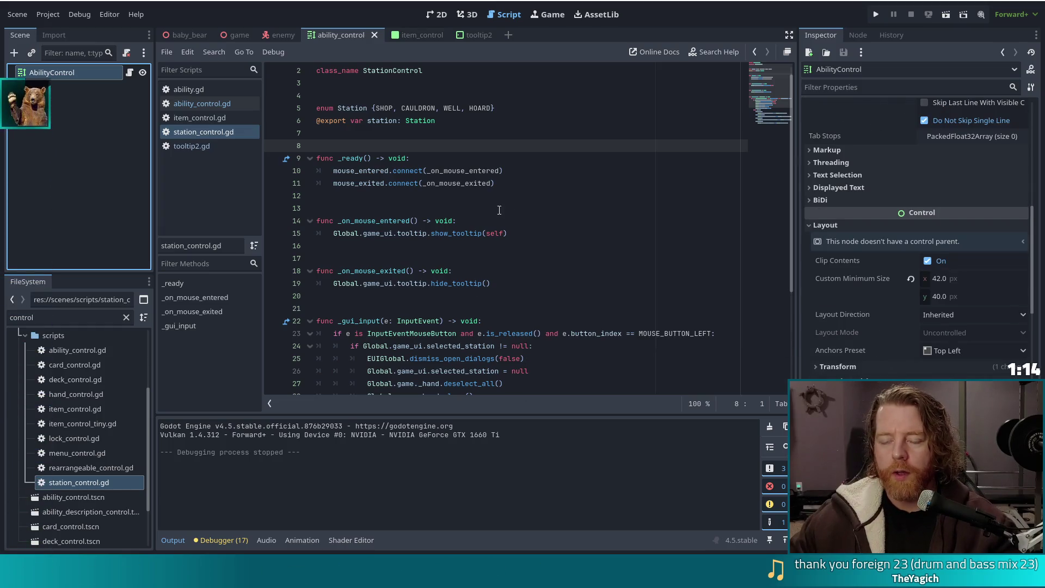
click(390, 158)
click(463, 147)
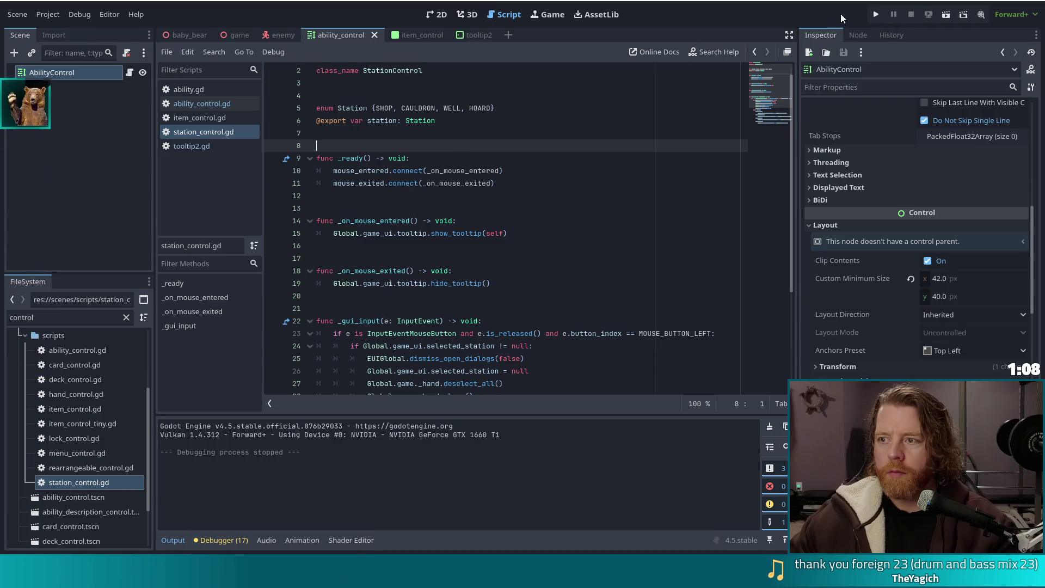
click(877, 15)
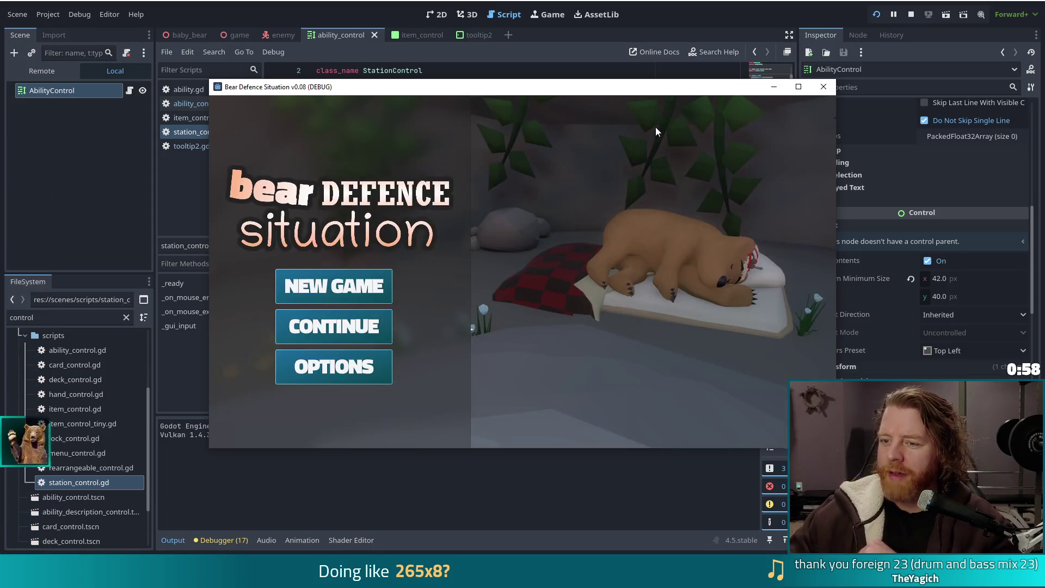
Start a new game in the debug run, then return to the editor's game scene
click(348, 287)
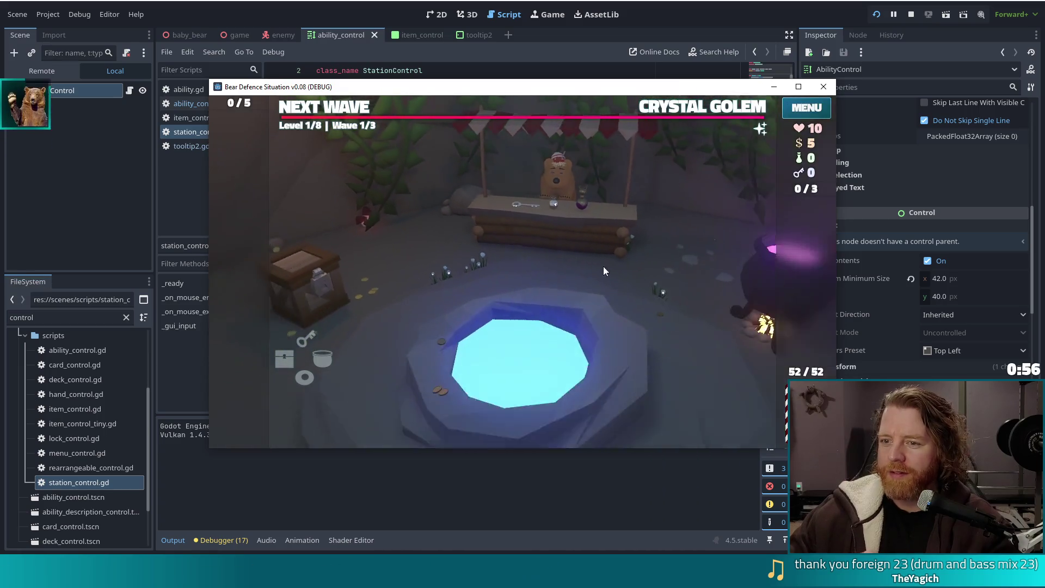
mouse_move(330, 360)
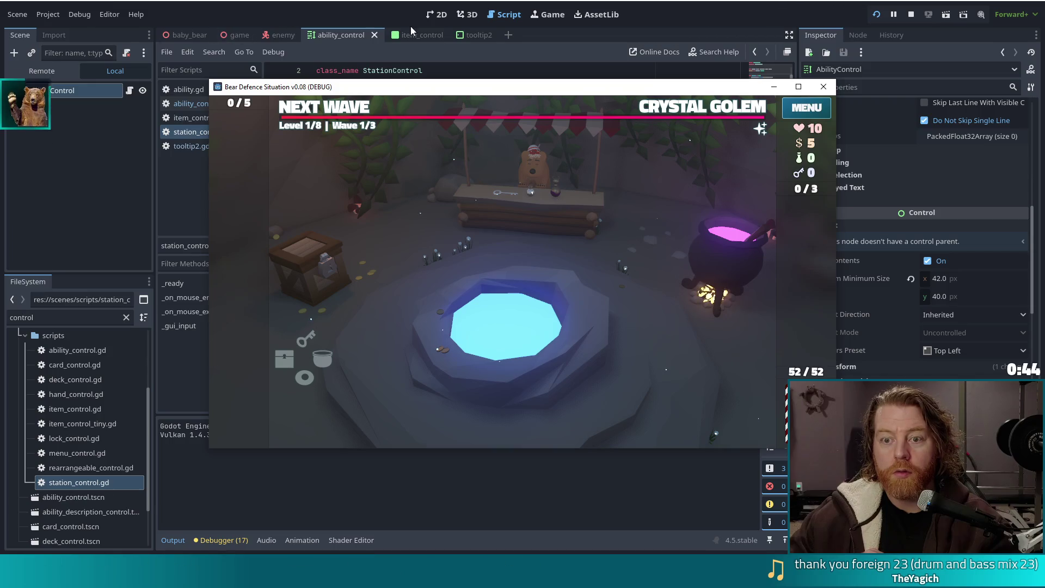
click(215, 35)
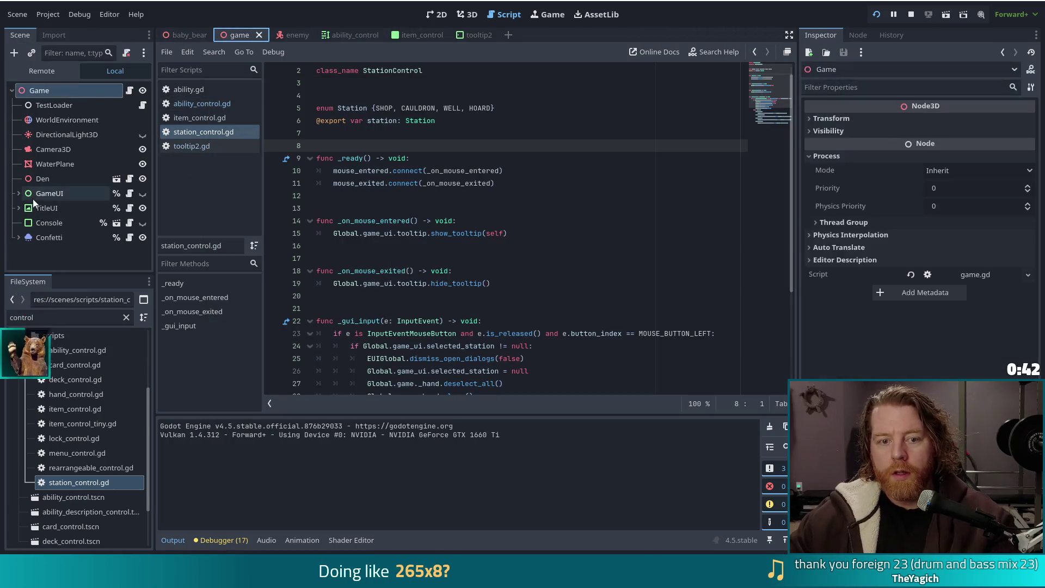
Expand the GameUI node and scroll through its child interface nodes in the Scene dock
click(19, 194)
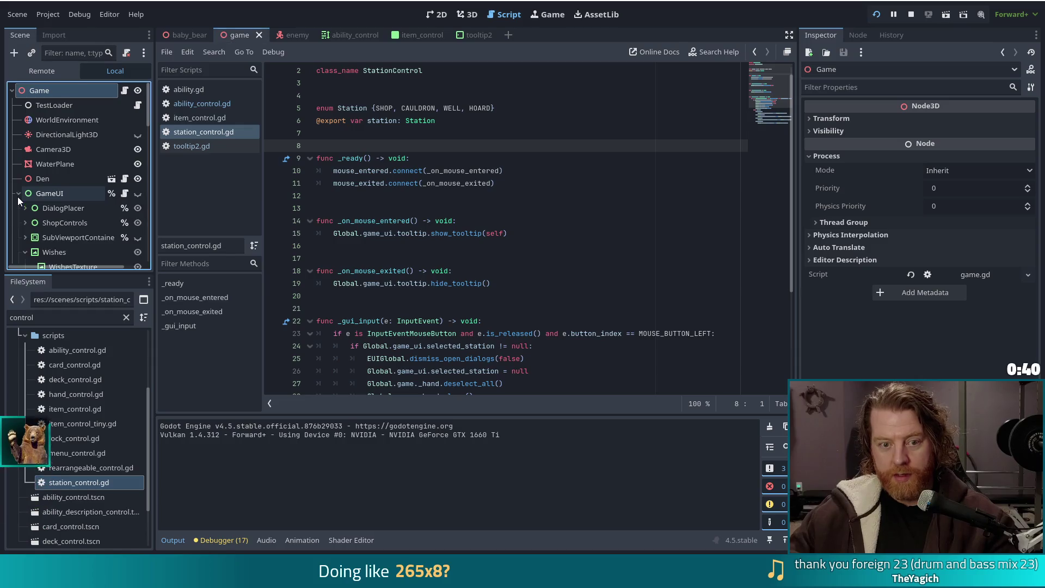
scroll(74, 211, down, 2)
scroll(70, 205, down, 3)
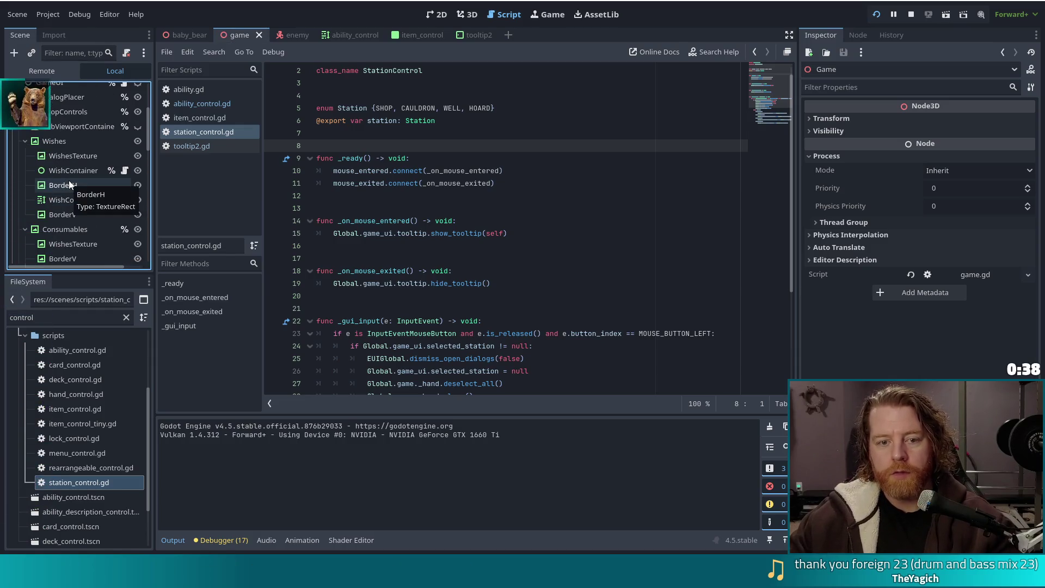
scroll(100, 203, down, 5)
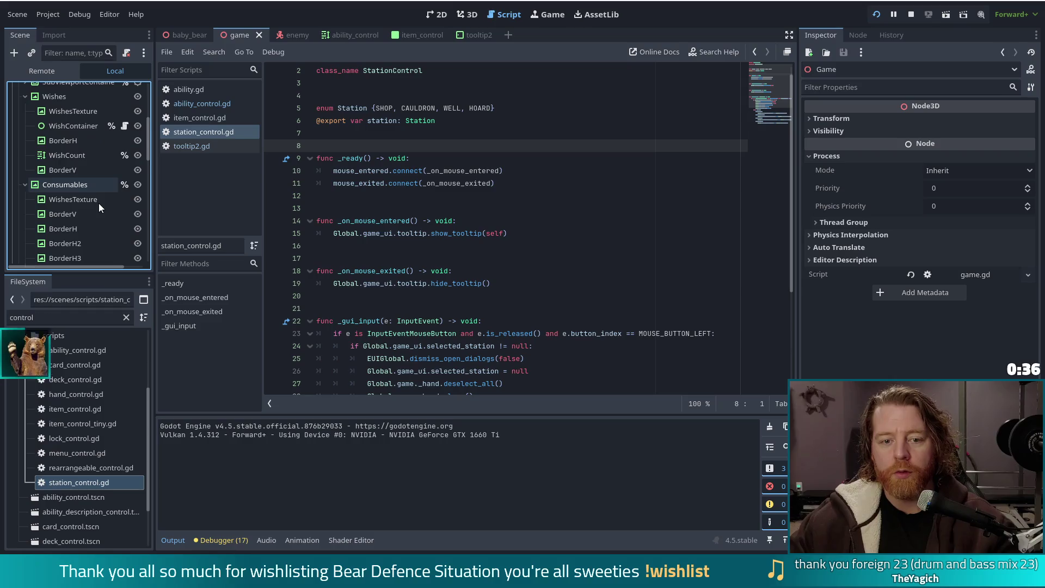
scroll(103, 199, down, 3)
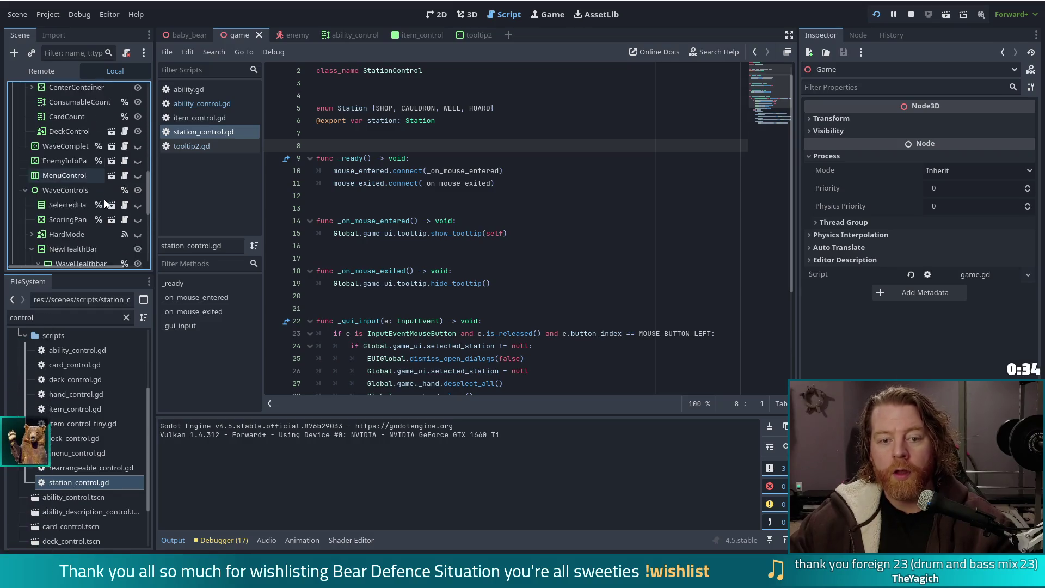
scroll(104, 199, down, 3)
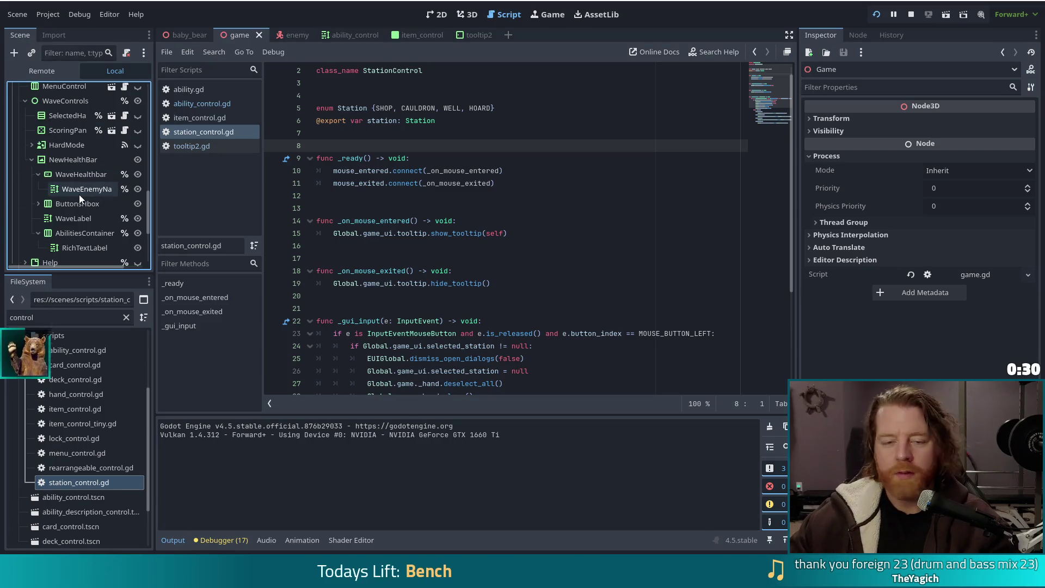
scroll(118, 212, down, 4)
scroll(68, 121, up, 3)
Filter the scene tree for 'caul' and select the Cauldron node
key(ctrl+f)
text(caul)
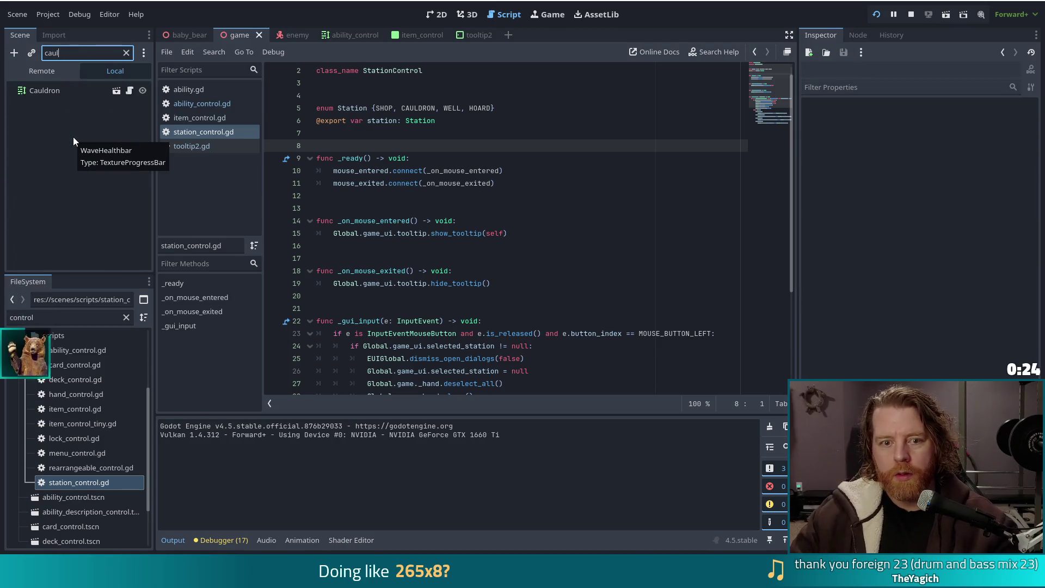
click(33, 91)
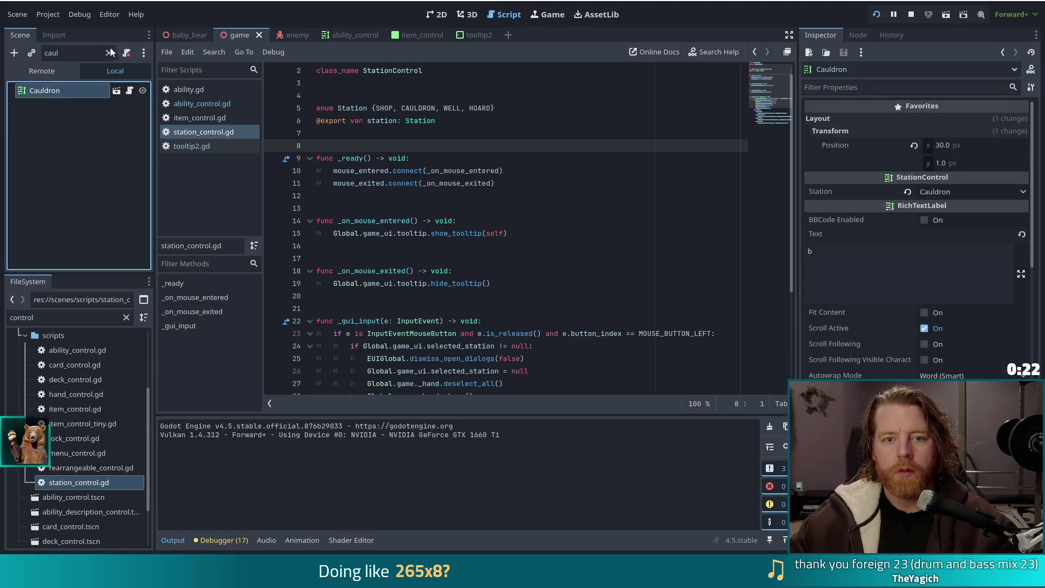
click(110, 53)
scroll(116, 220, down, 8)
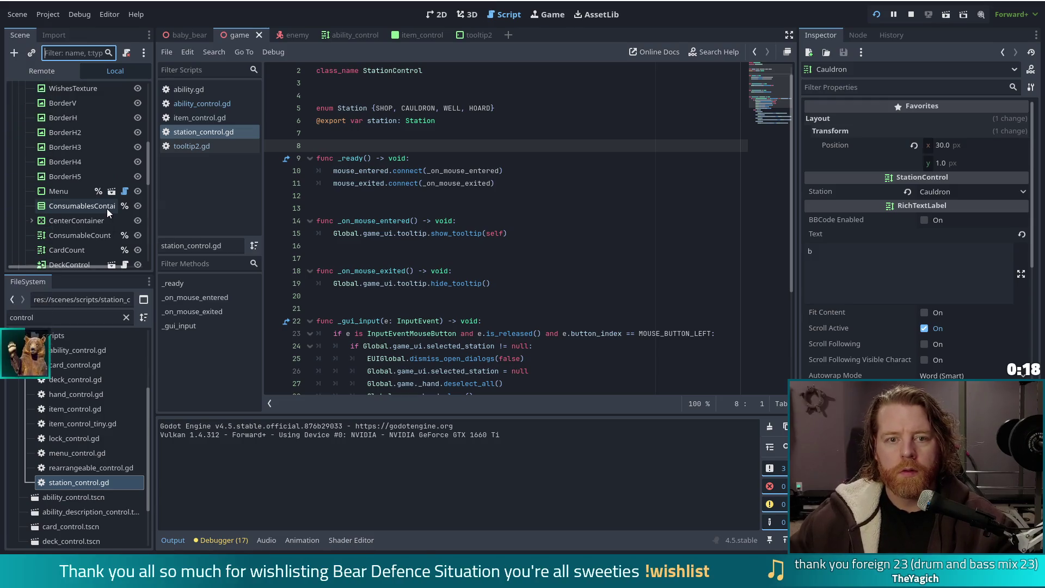
scroll(111, 195, down, 10)
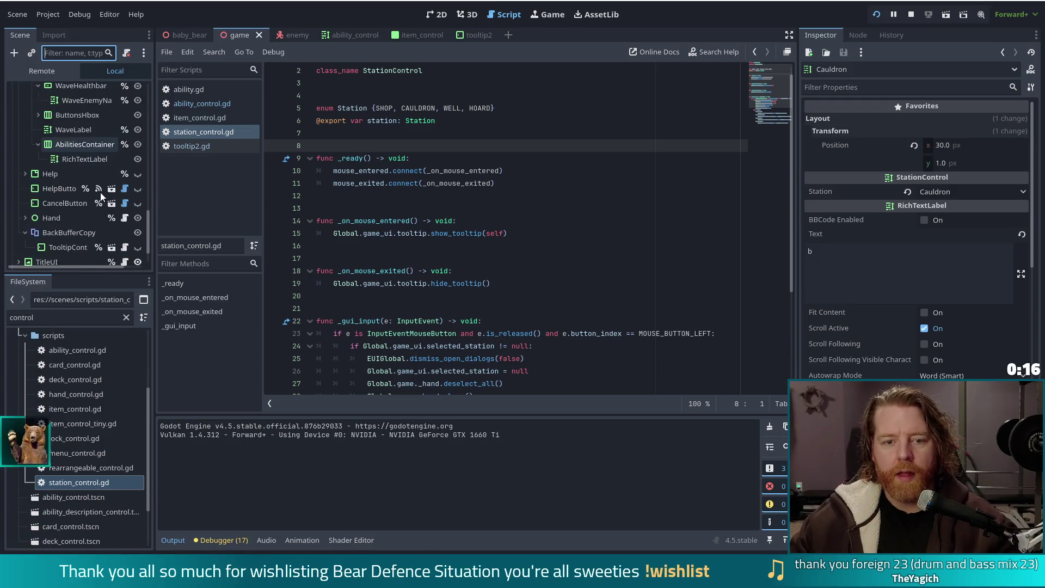
scroll(101, 194, up, 10)
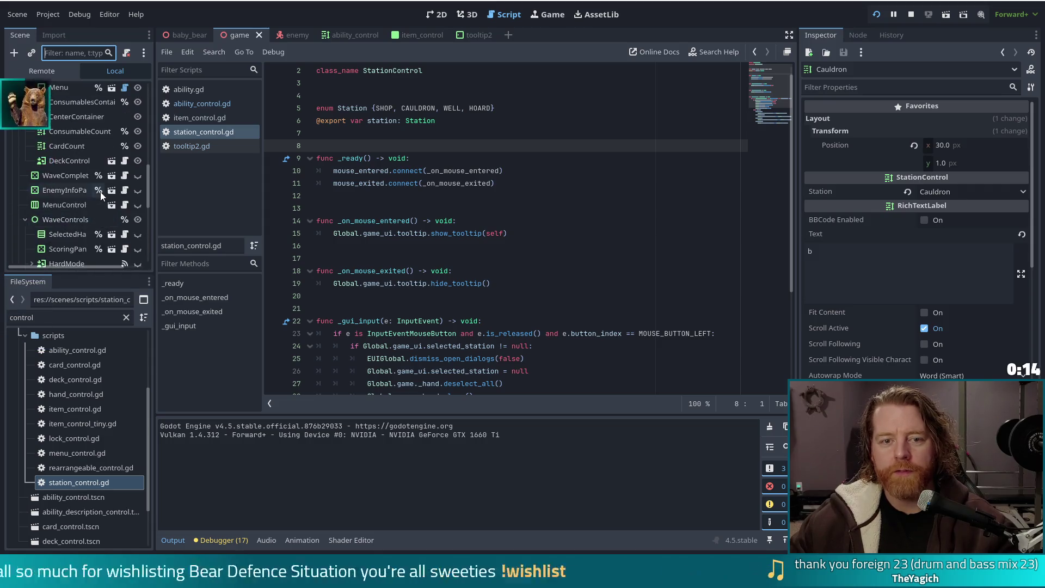
scroll(100, 192, up, 4)
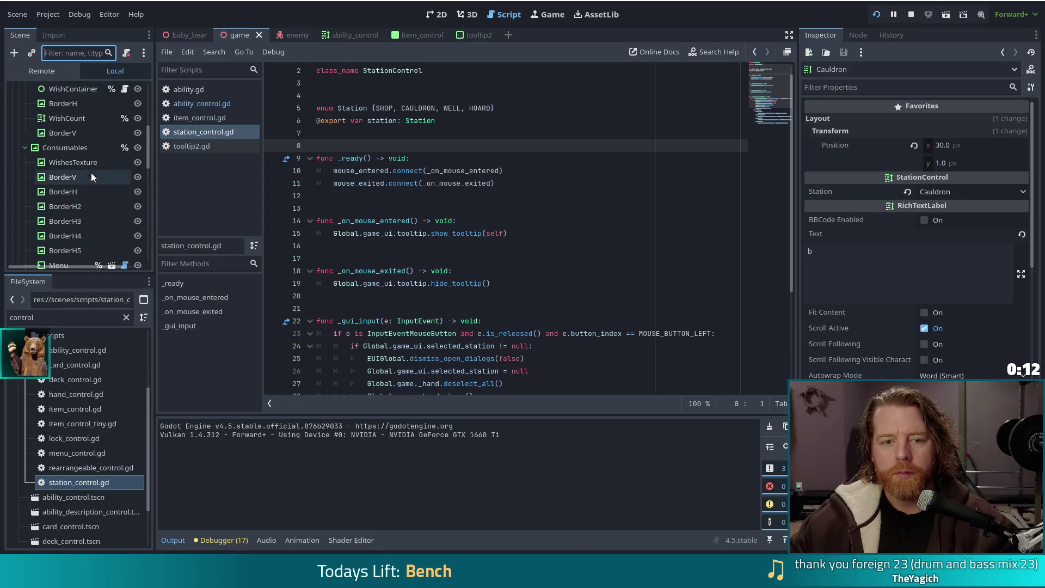
scroll(82, 163, up, 3)
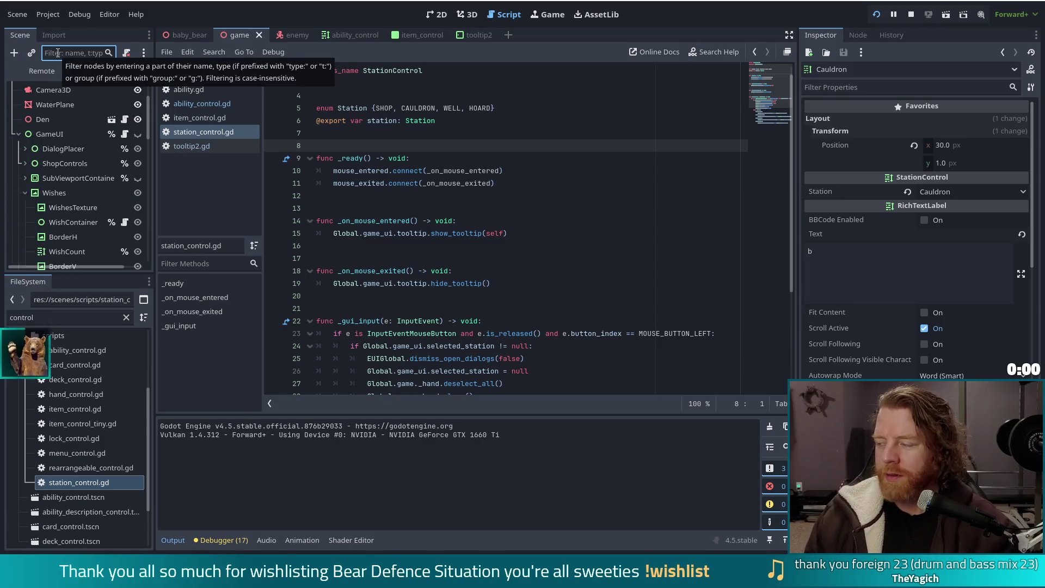
Delete the Cauldron's 'go to cauldron' tooltip text in the Inspector
text(caul)
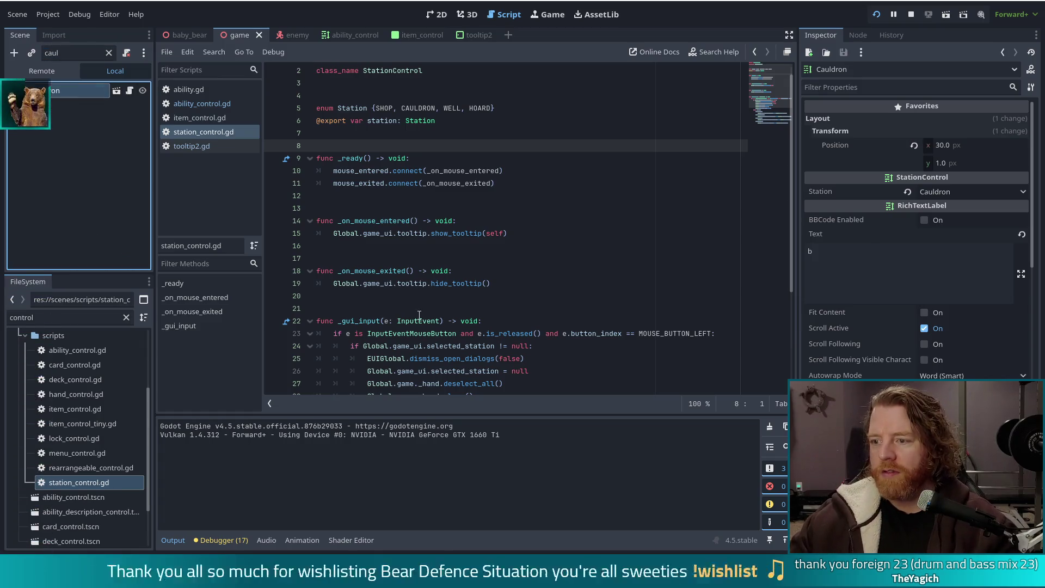
scroll(871, 324, down, 10)
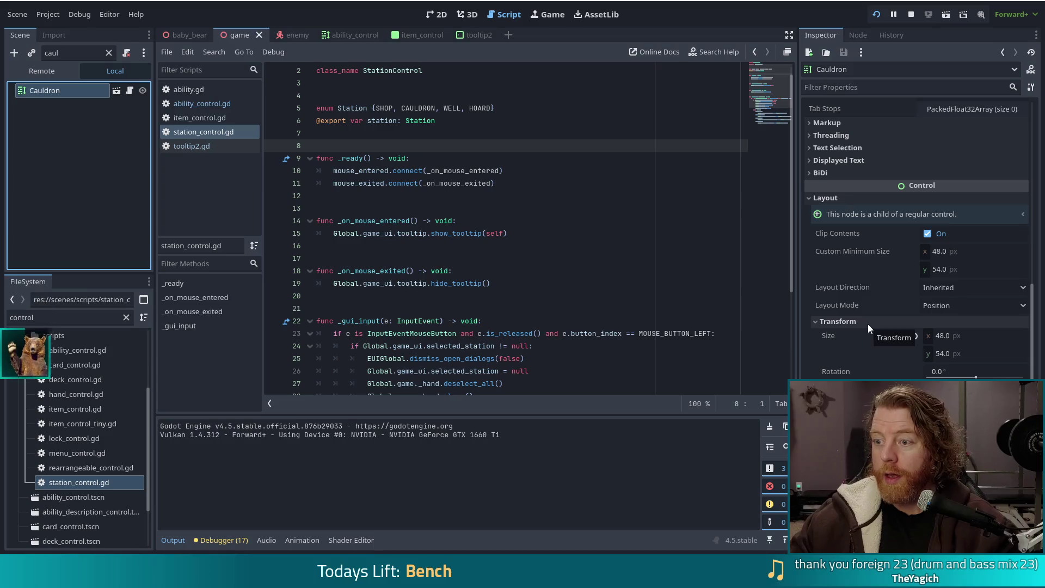
scroll(868, 325, down, 5)
triple_click(884, 240)
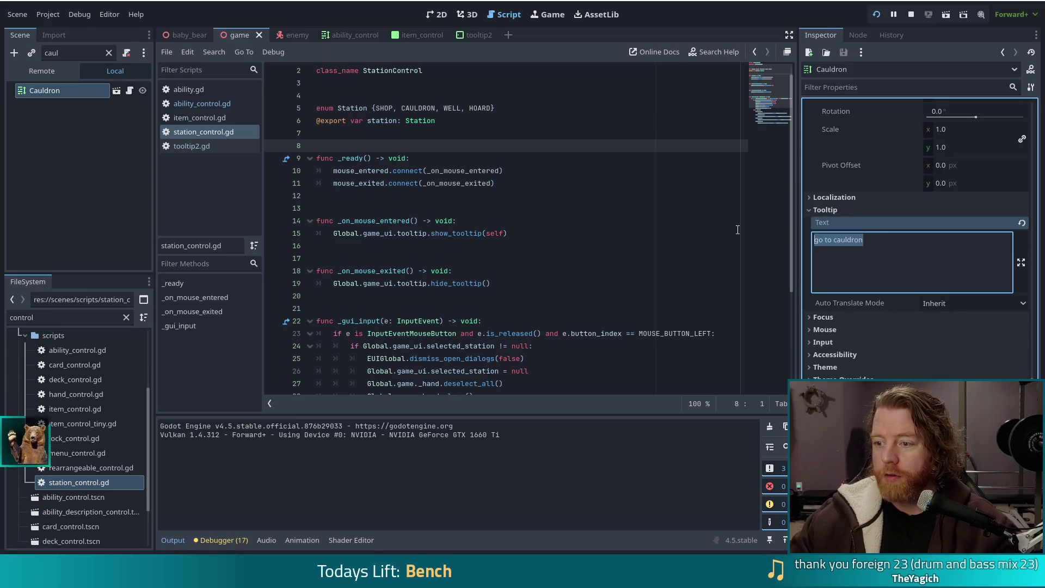
key(BackSpace)
click(77, 53)
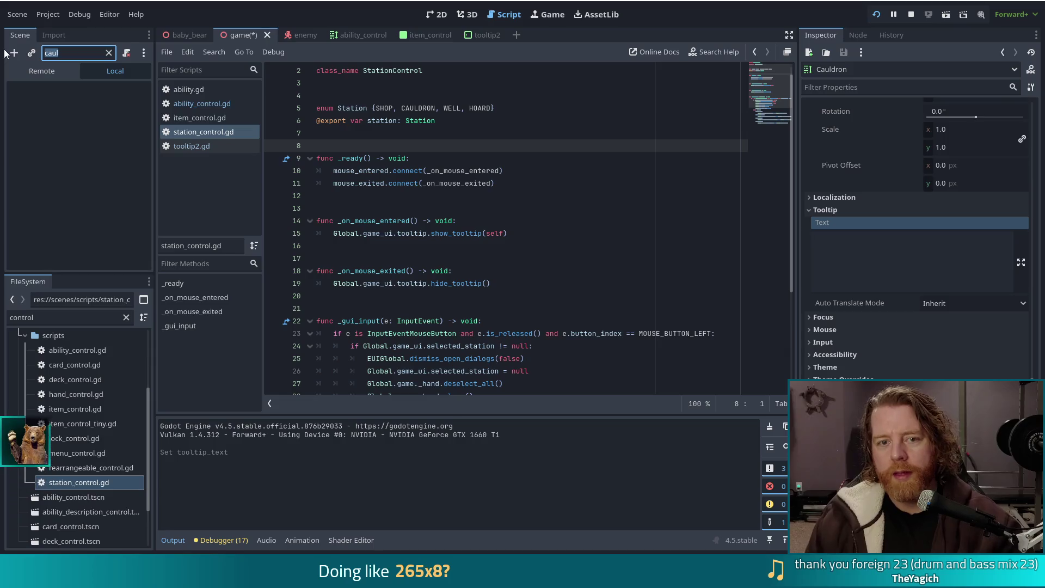
Filter for 'hoar', select the Hoard node and select its 'go to hoard' tooltip text
text(hoar)
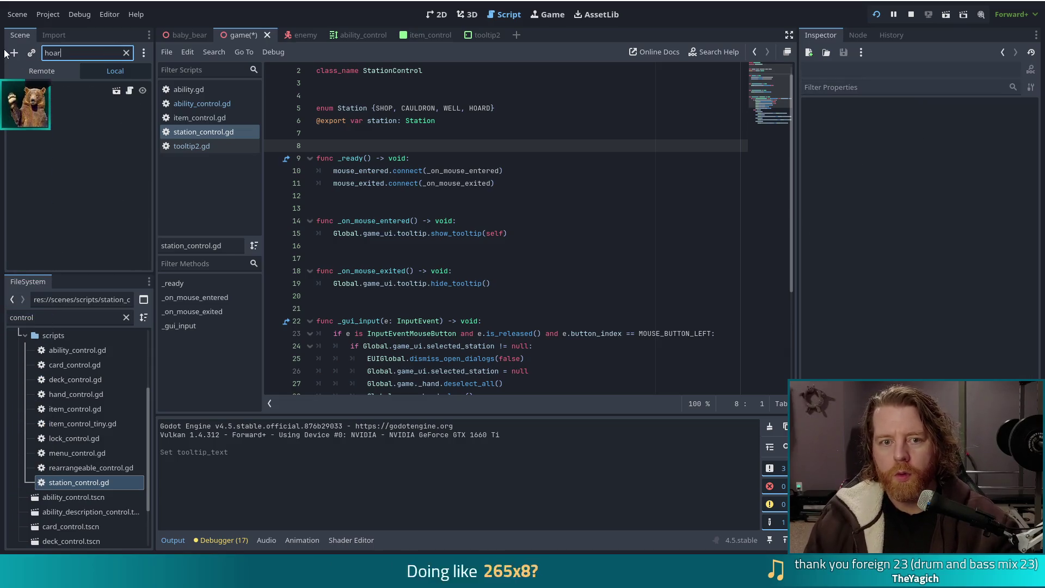
click(53, 89)
scroll(870, 298, down, 10)
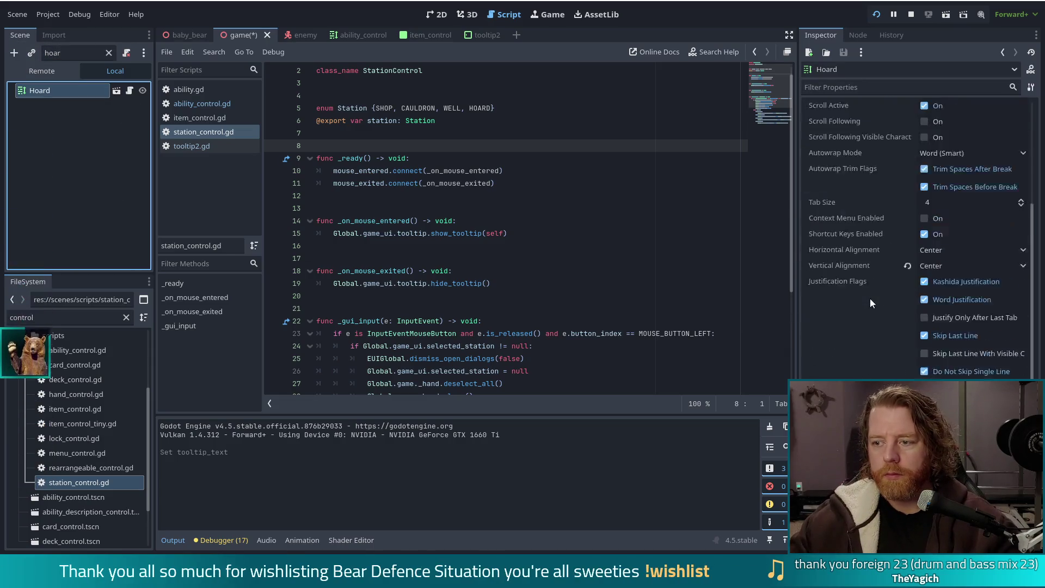
triple_click(868, 263)
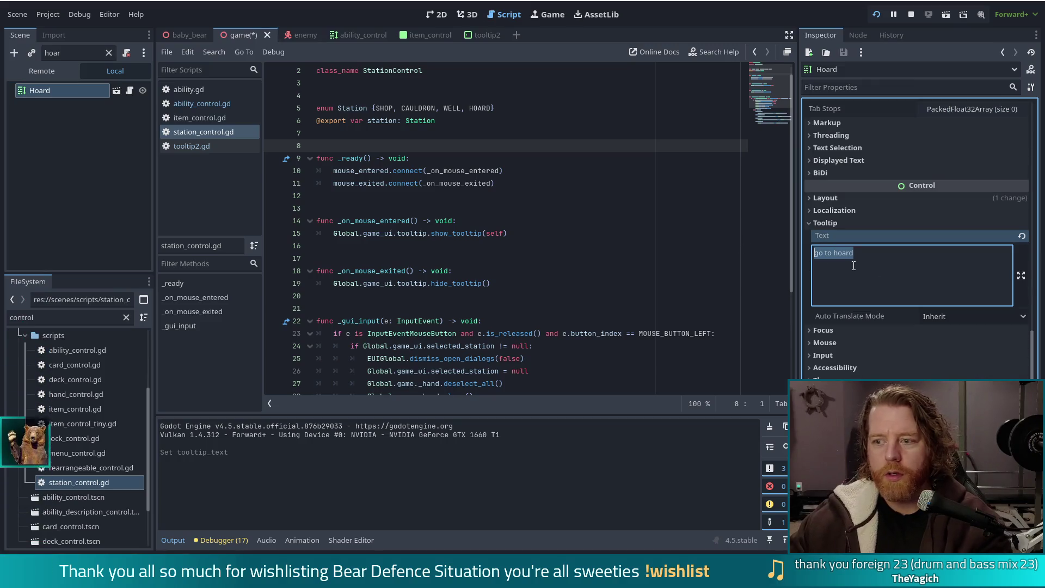
Filter for 'well', select the Well node and delete its 'go to well' tooltip text
double_click(52, 53)
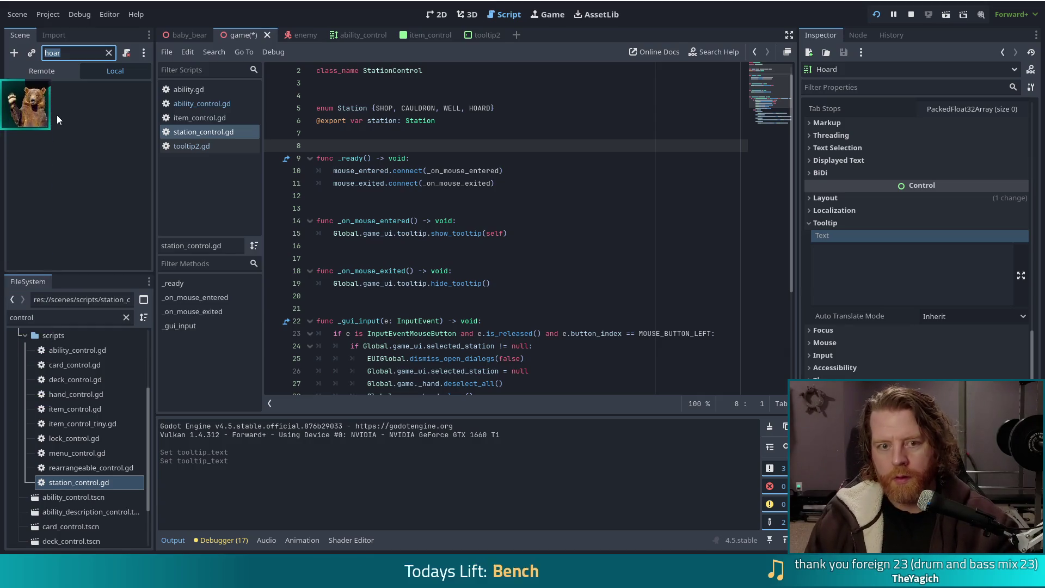
text(wish)
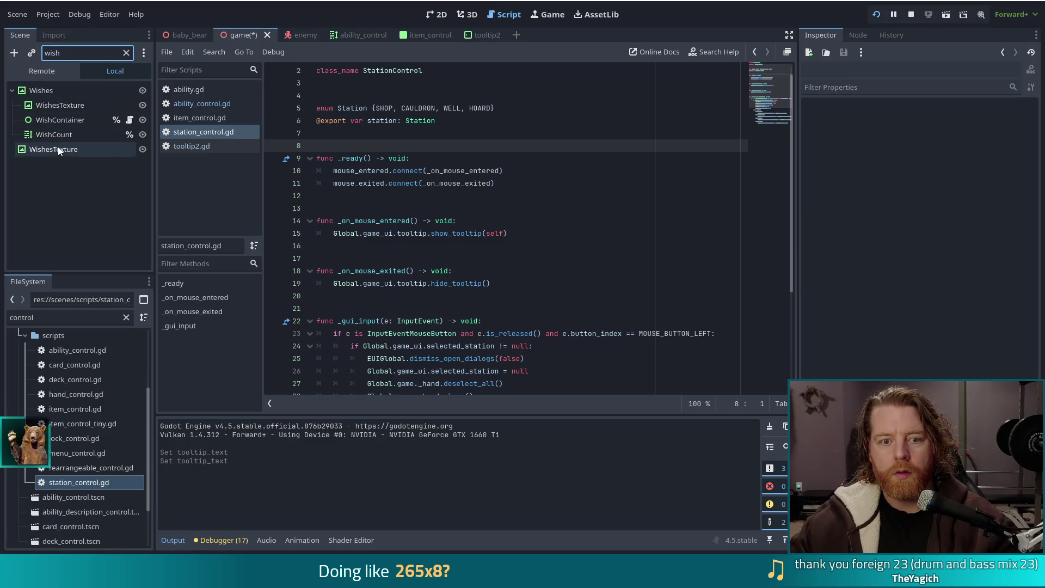
key(BackSpace)
key(BackSpace)
key(BackSpace)
text(ell)
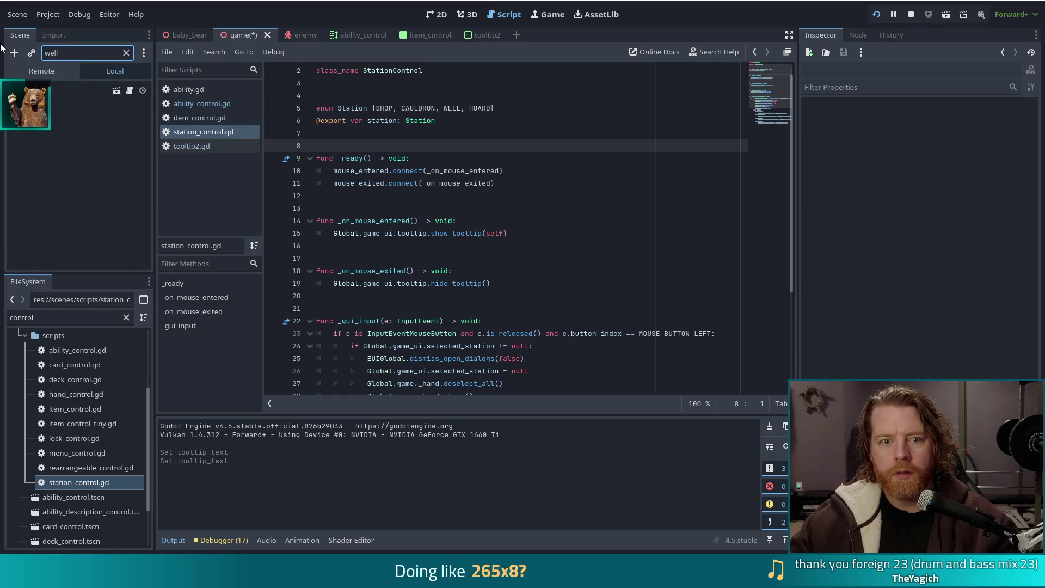
click(43, 91)
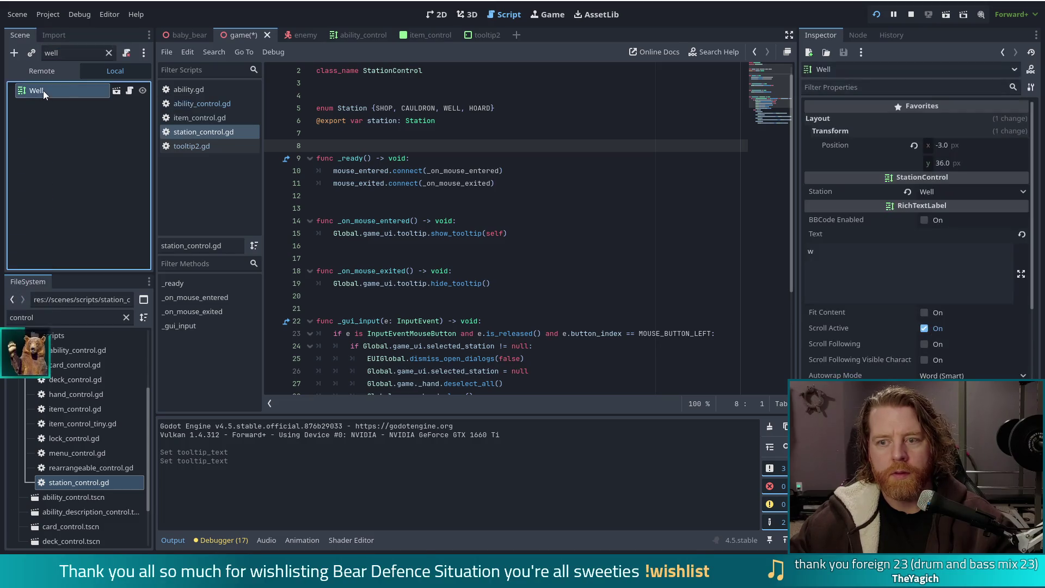
scroll(898, 305, down, 15)
click(834, 314)
key(BackSpace)
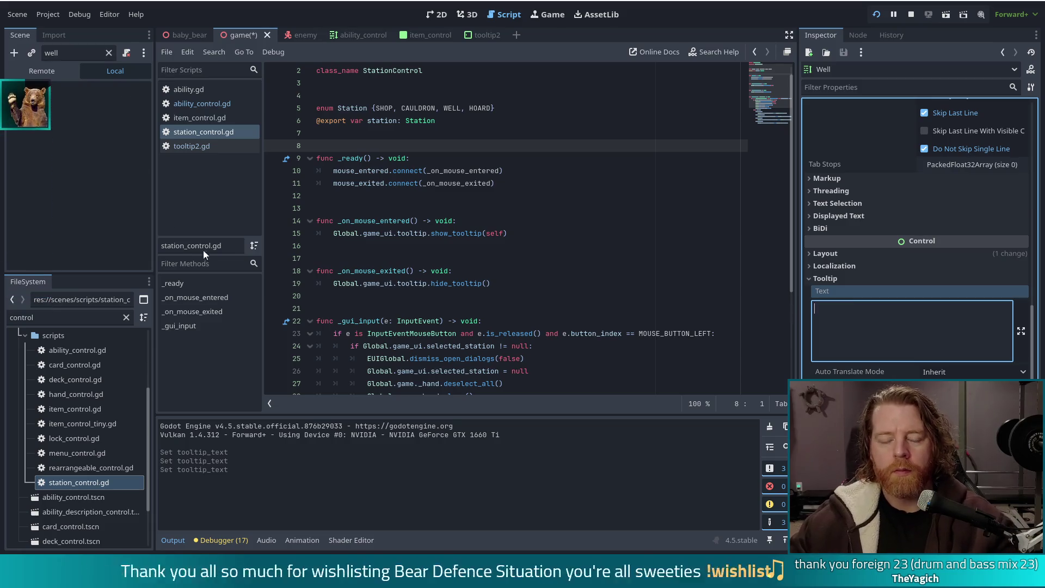
click(81, 52)
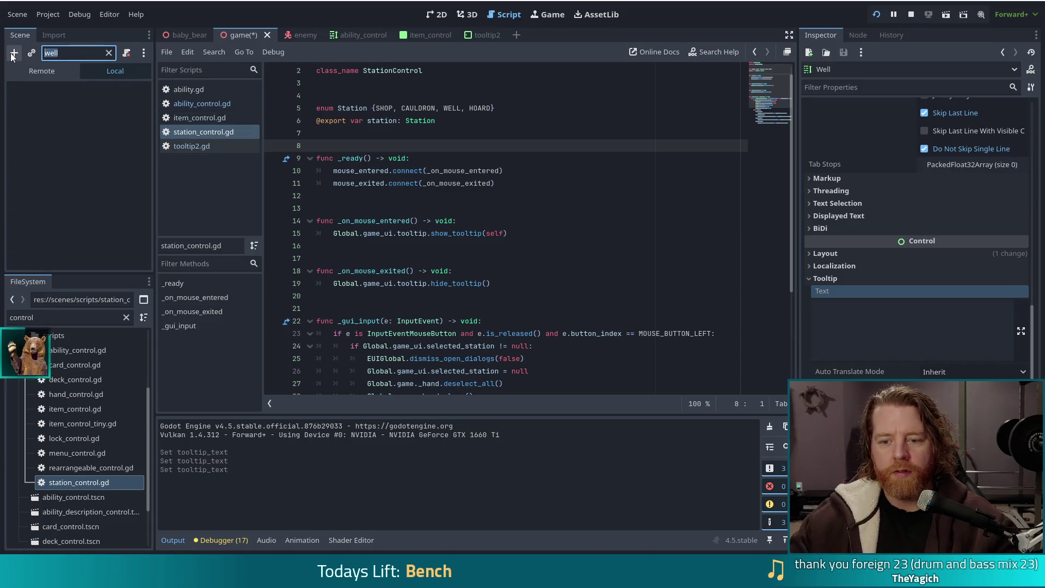
text(well)
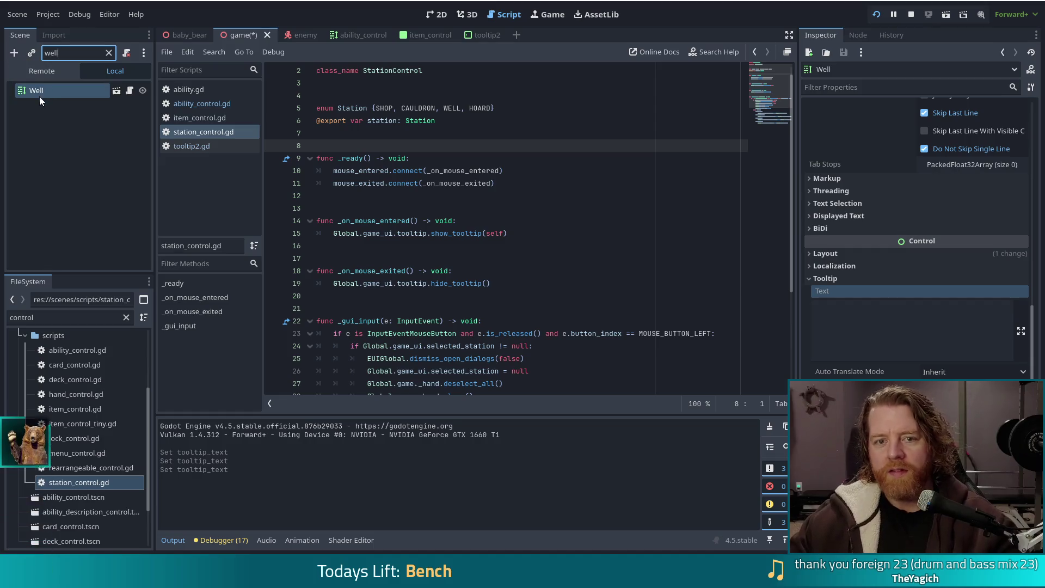
key(ctrl+a)
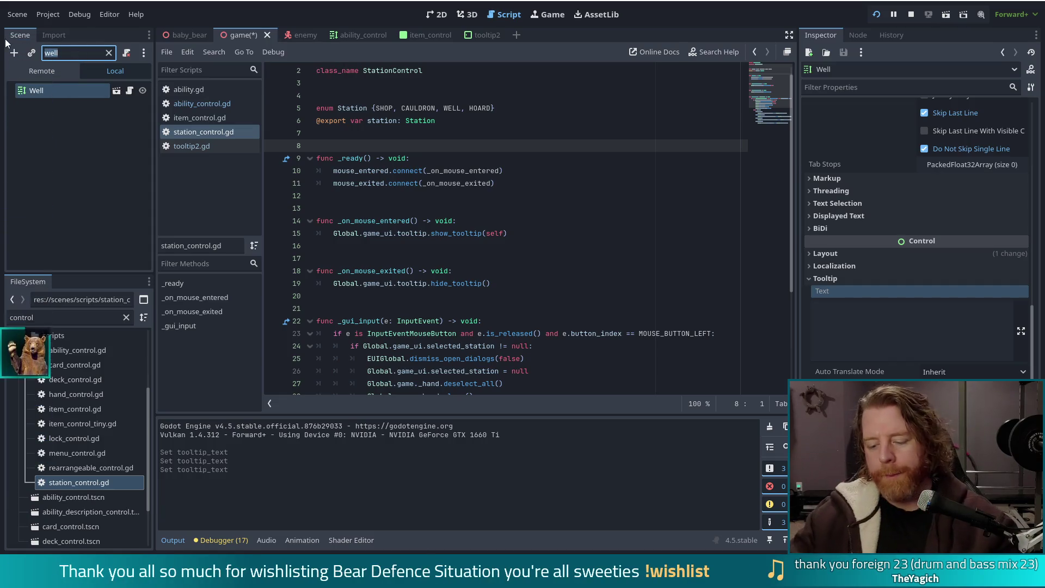
Filter for 'shop', expand ShopControls and select its child Shop station instance
text(shop)
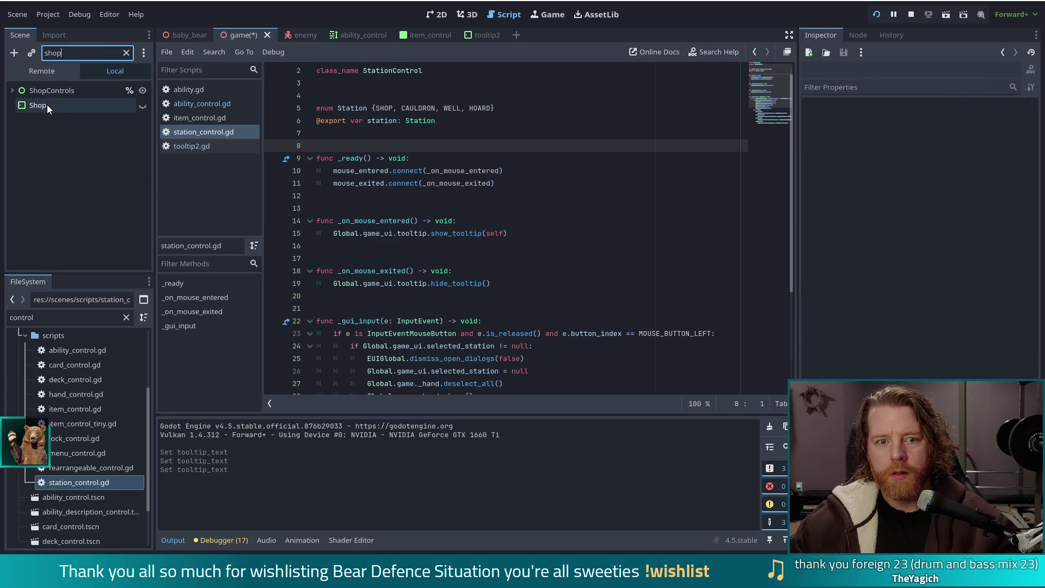
click(34, 107)
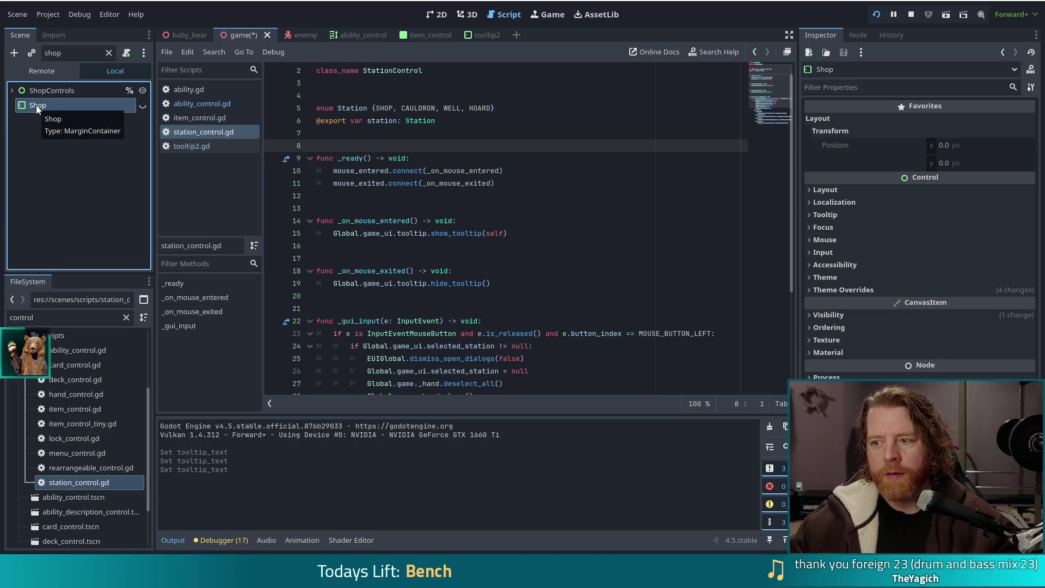
click(11, 91)
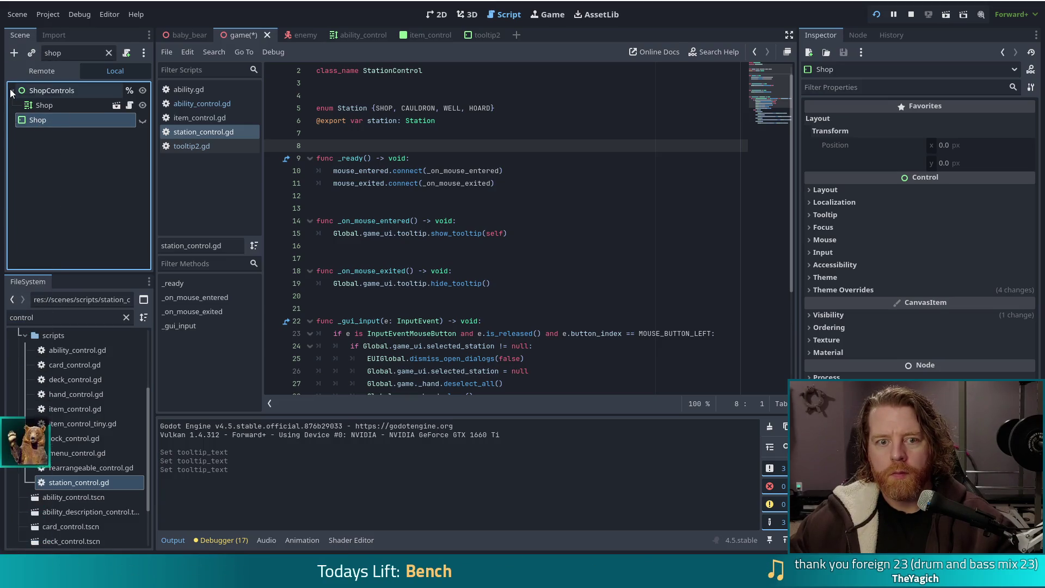
click(48, 106)
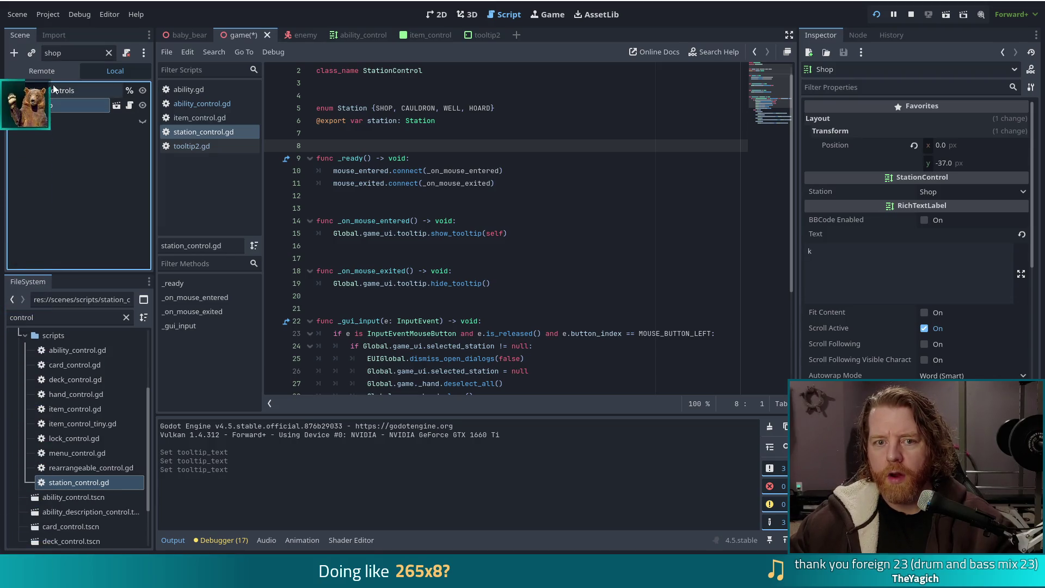
Clear the Shop's 'go to shop' tooltip text and save the game scene
scroll(871, 338, down, 10)
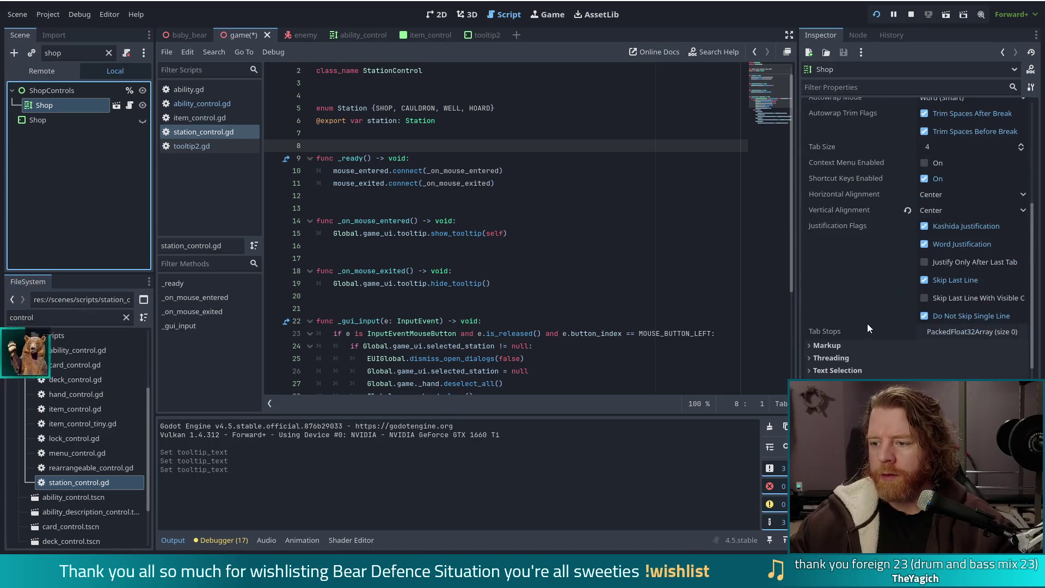
click(863, 343)
key(ctrl+a)
key(BackSpace)
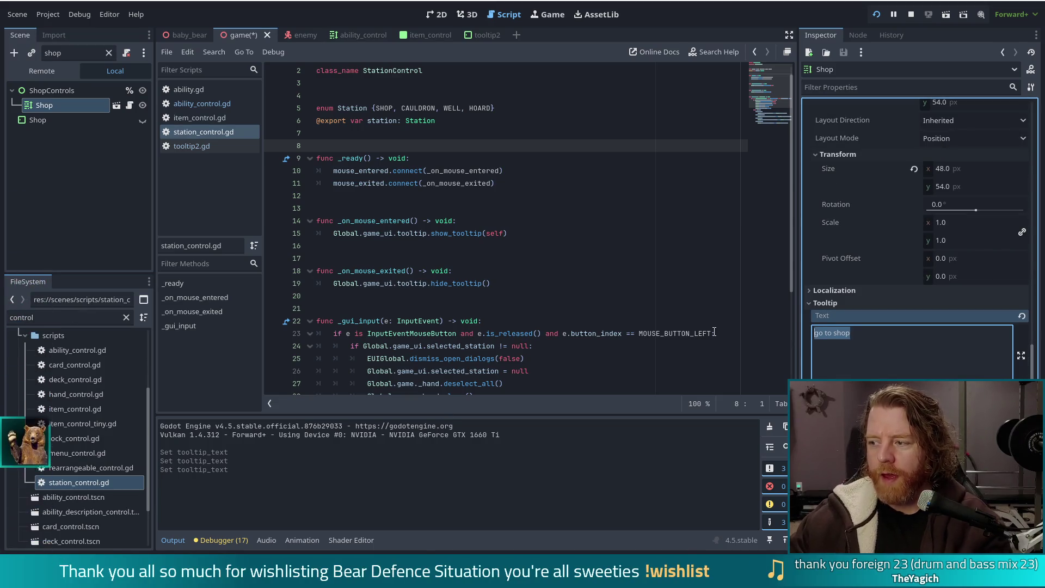
click(86, 198)
key(ctrl+s)
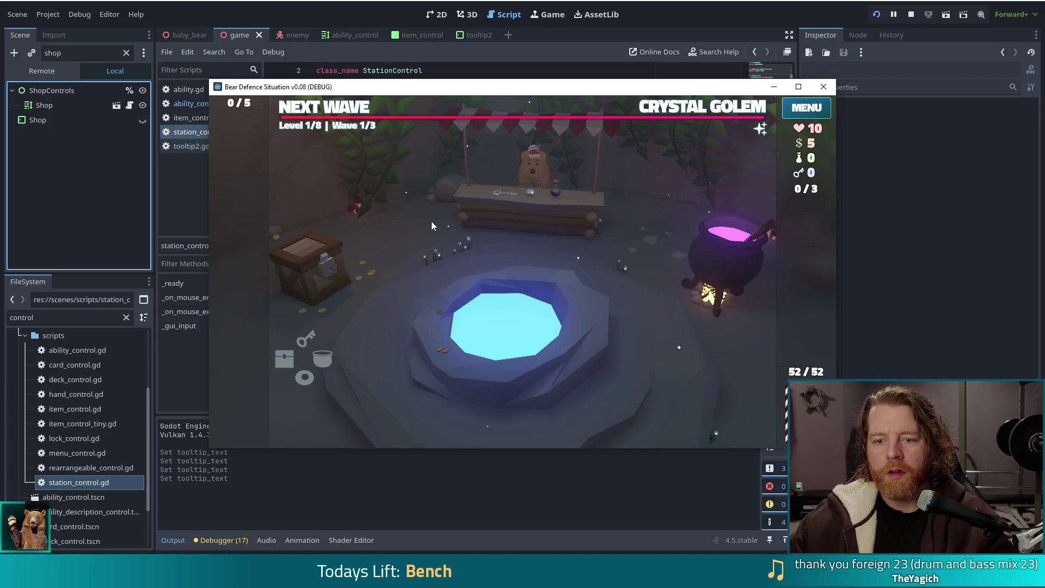
mouse_move(305, 377)
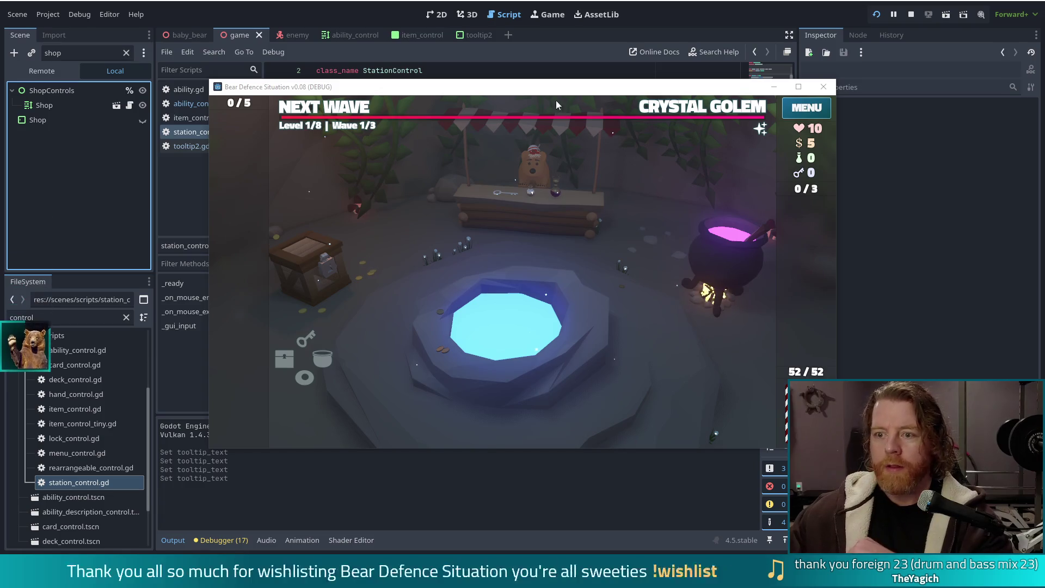
Check the inventory description card in the running game, move its window, then stop the run
mouse_move(333, 350)
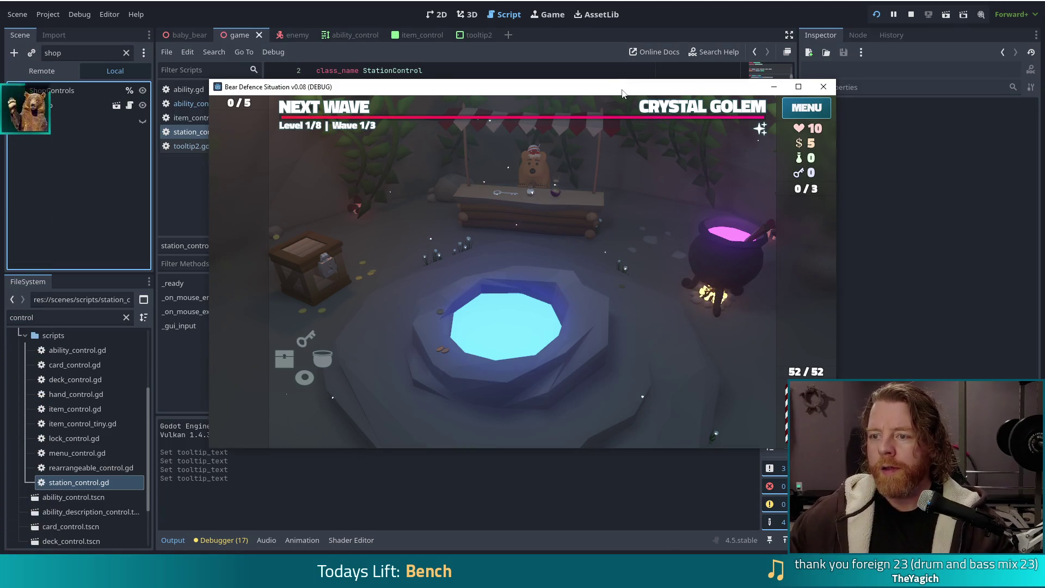
drag(623, 92, 578, 78)
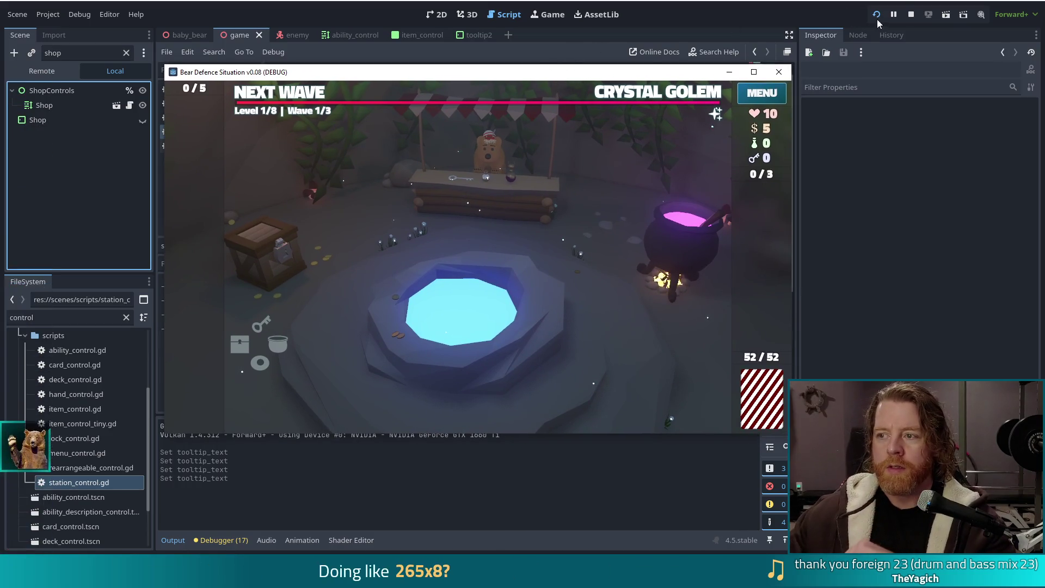
click(911, 14)
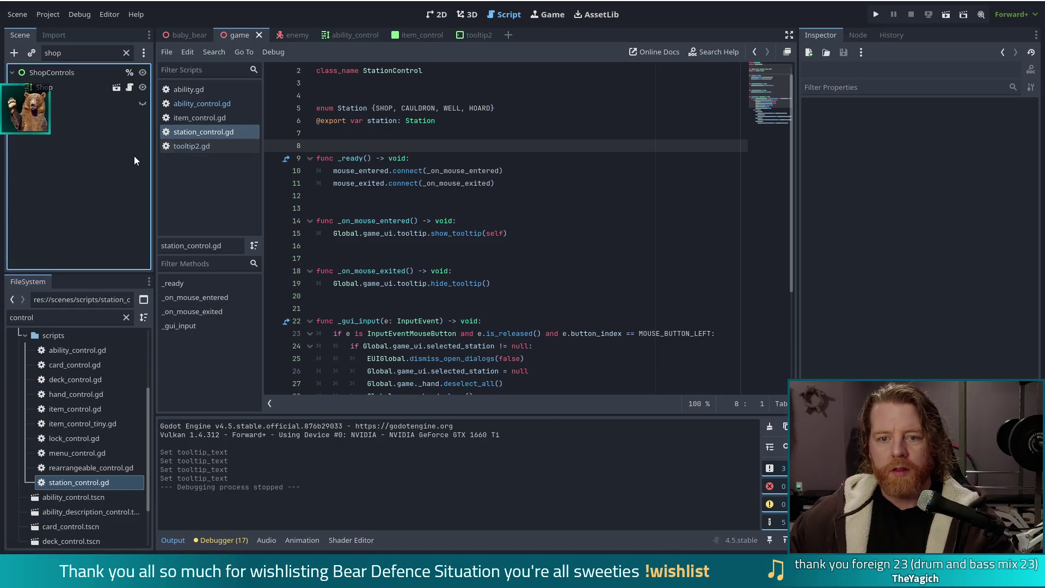
In tooltip2.gd, add an 'elif control is StationControl:' branch starting with 'title.text ='
click(193, 146)
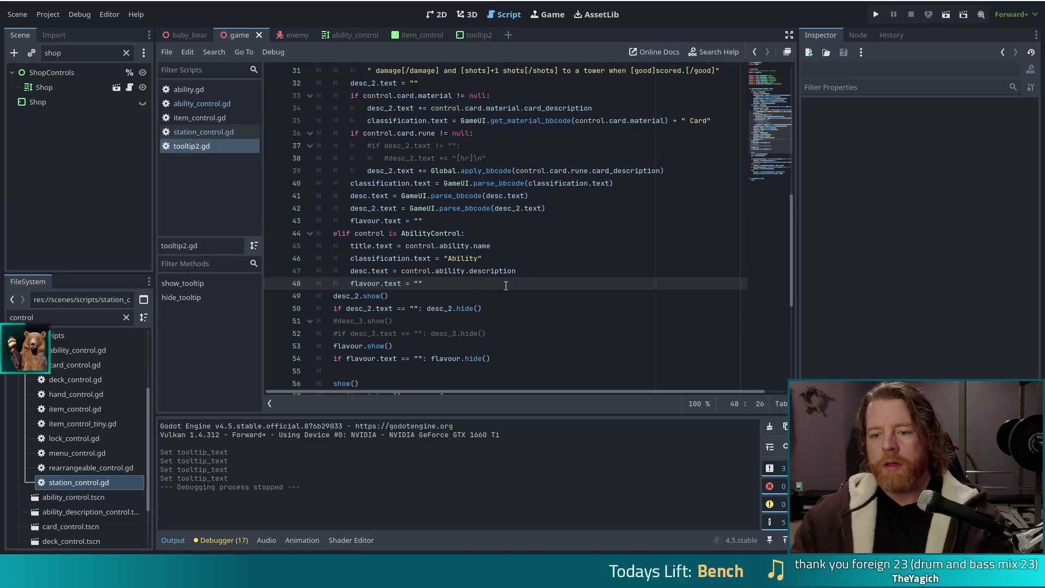
key(Return)
text(elif con)
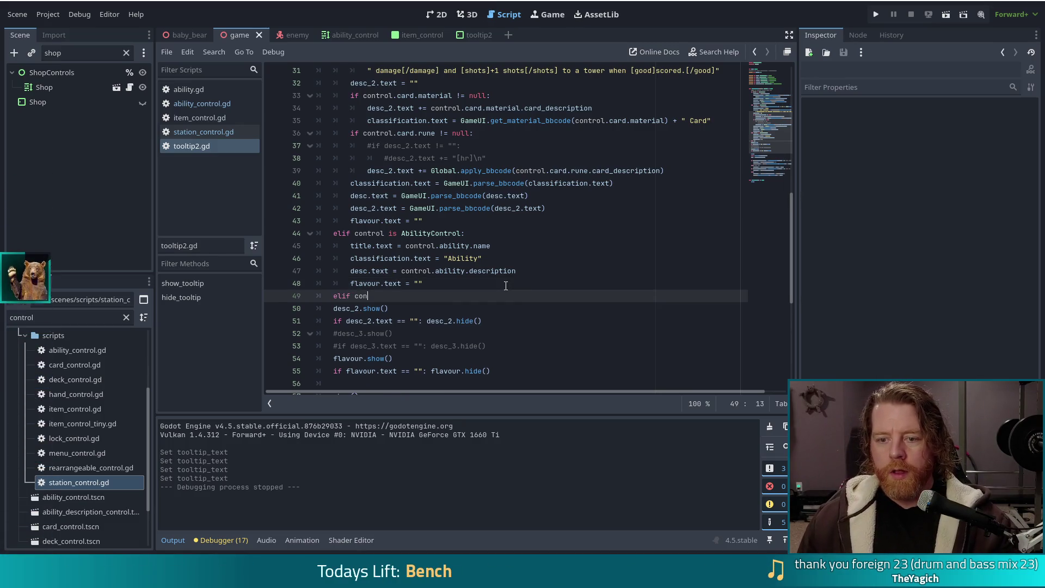
text(trol i)
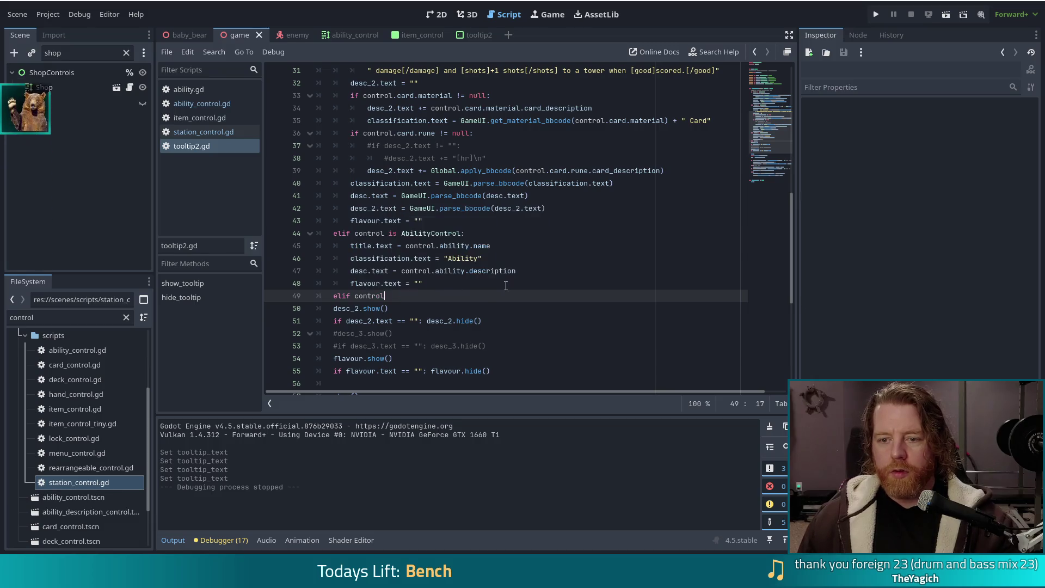
text(s Station)
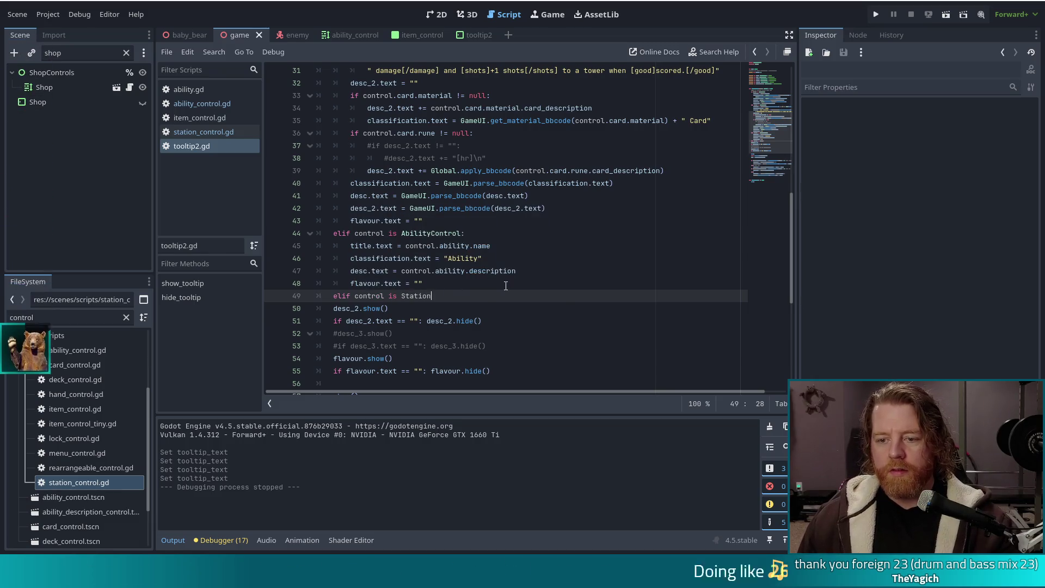
text(Control:)
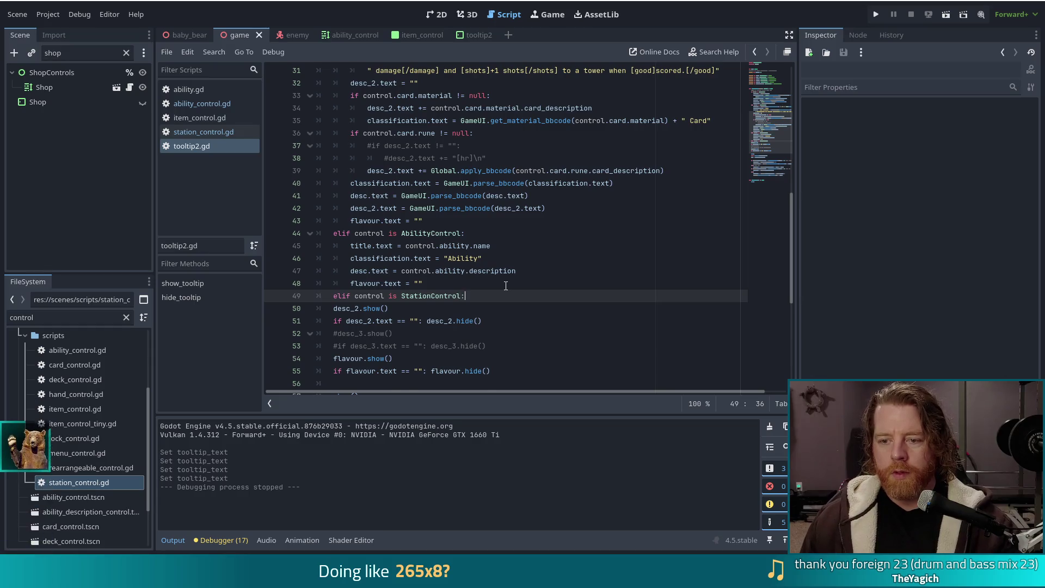
key(Return)
text(ti)
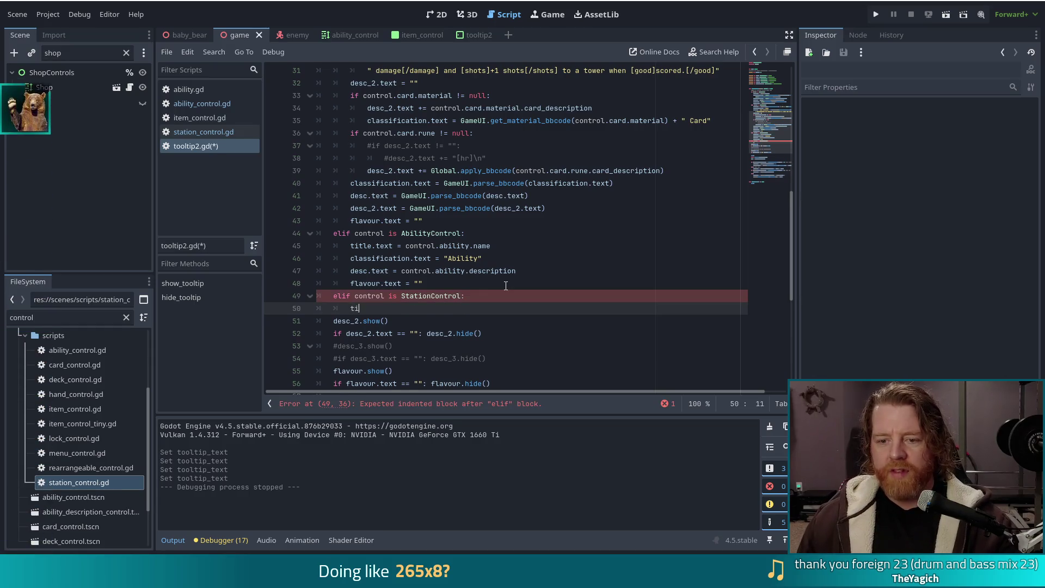
text(tle.text =)
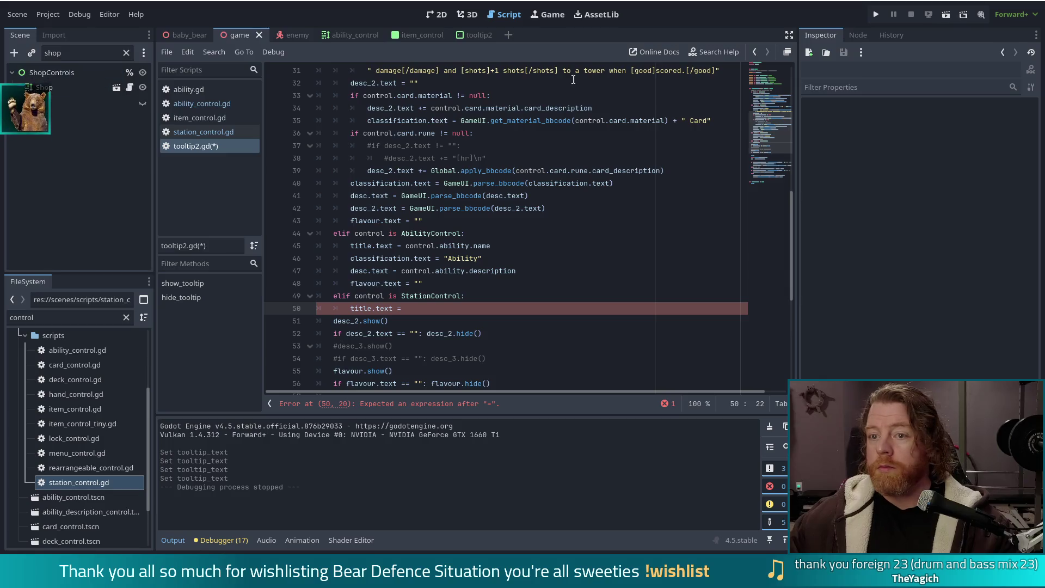
Close the ability_control scene tab and return to the tooltip2 scene
click(361, 35)
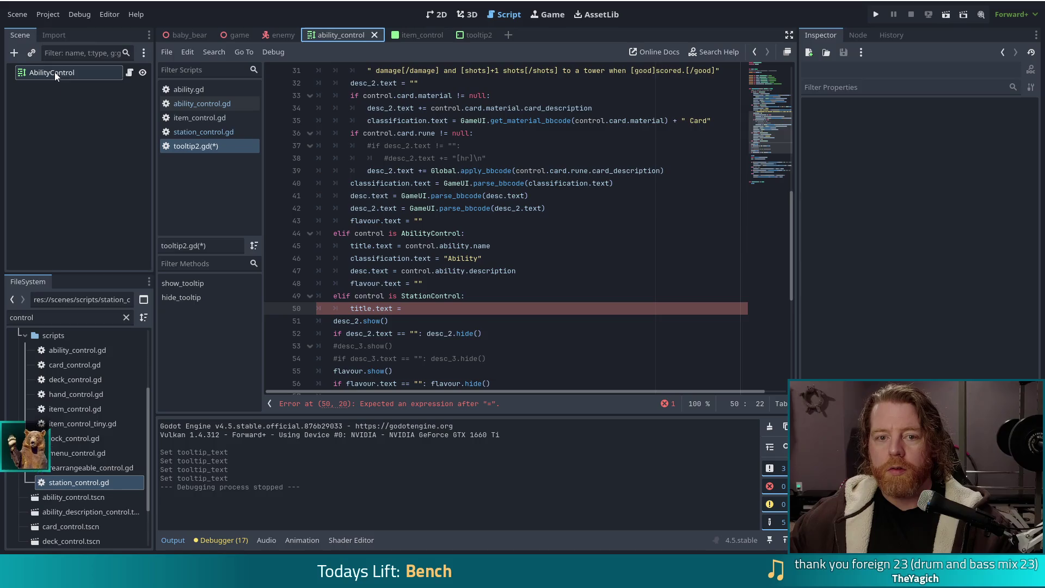
click(375, 35)
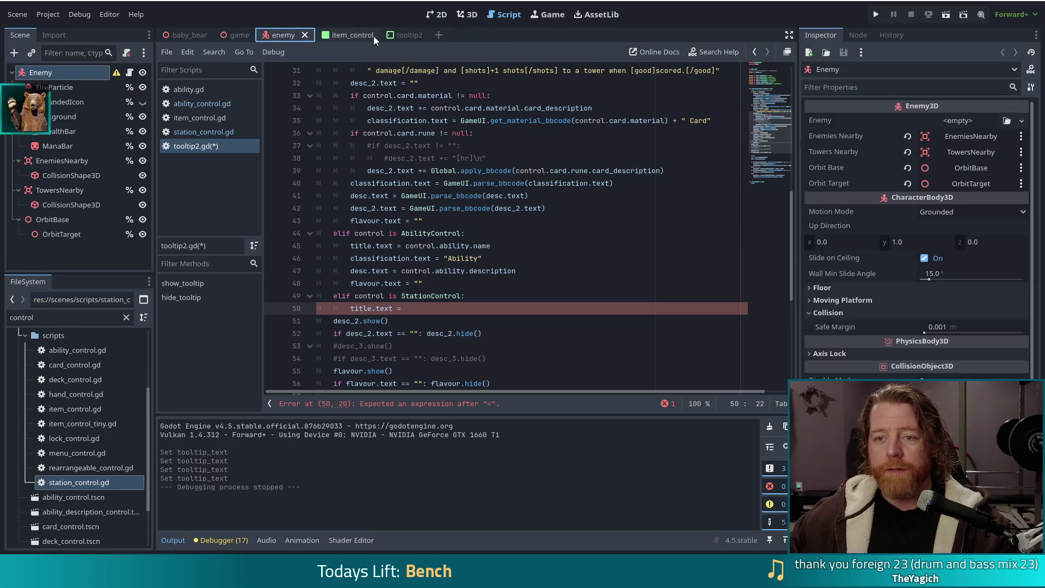
click(374, 36)
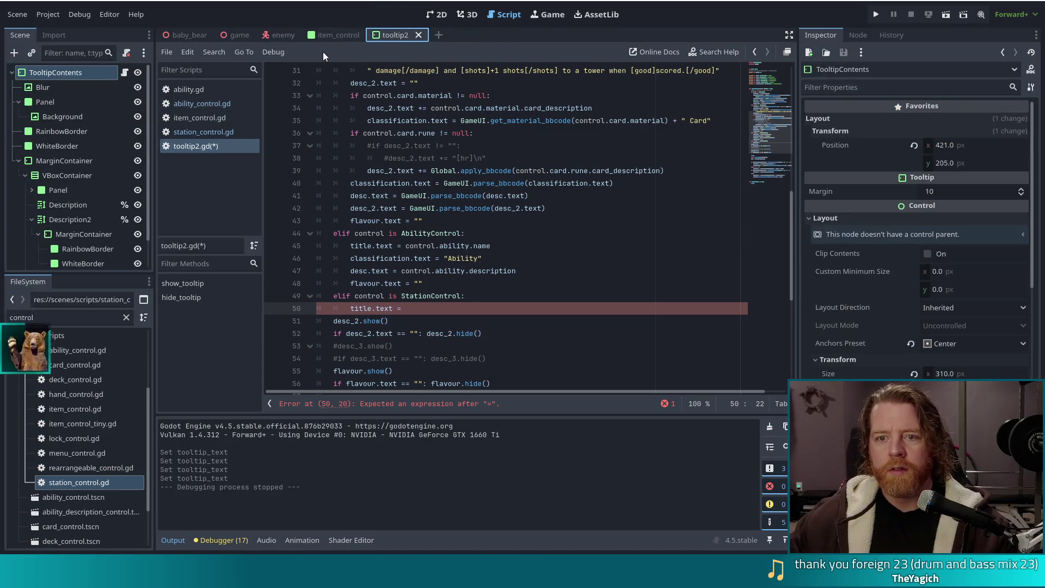
scroll(99, 449, down, 3)
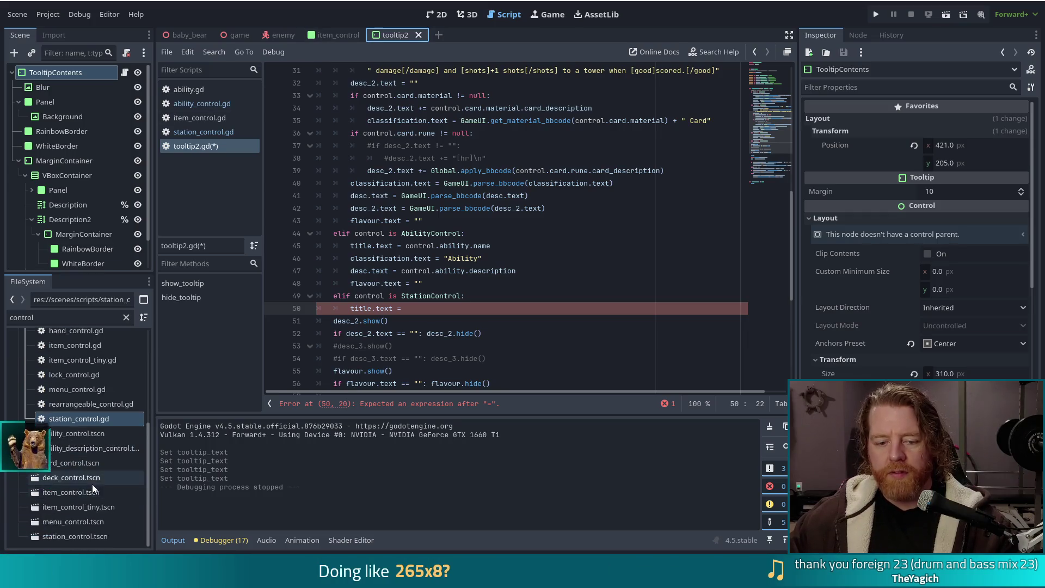
double_click(104, 418)
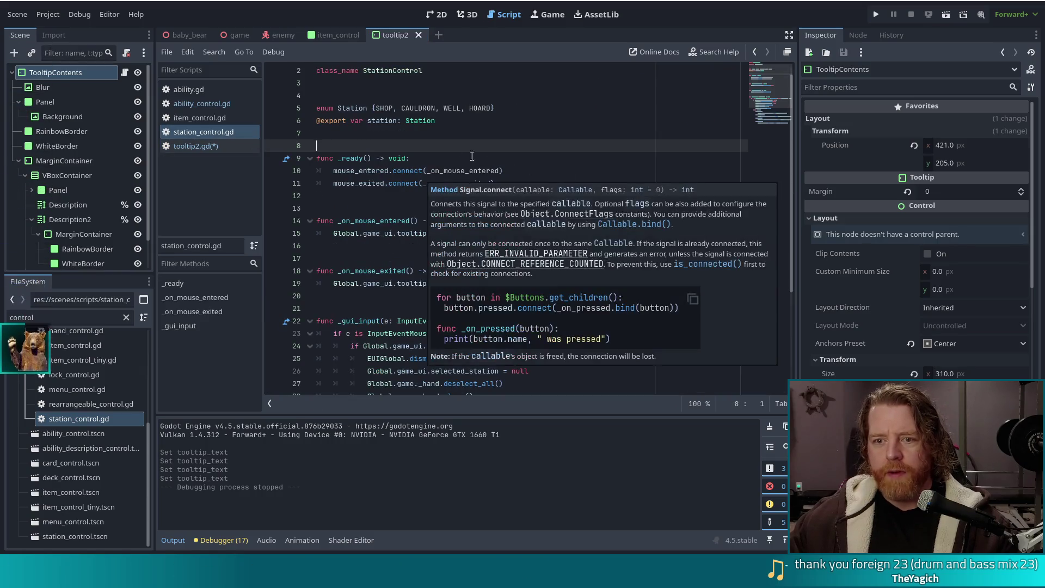
click(519, 123)
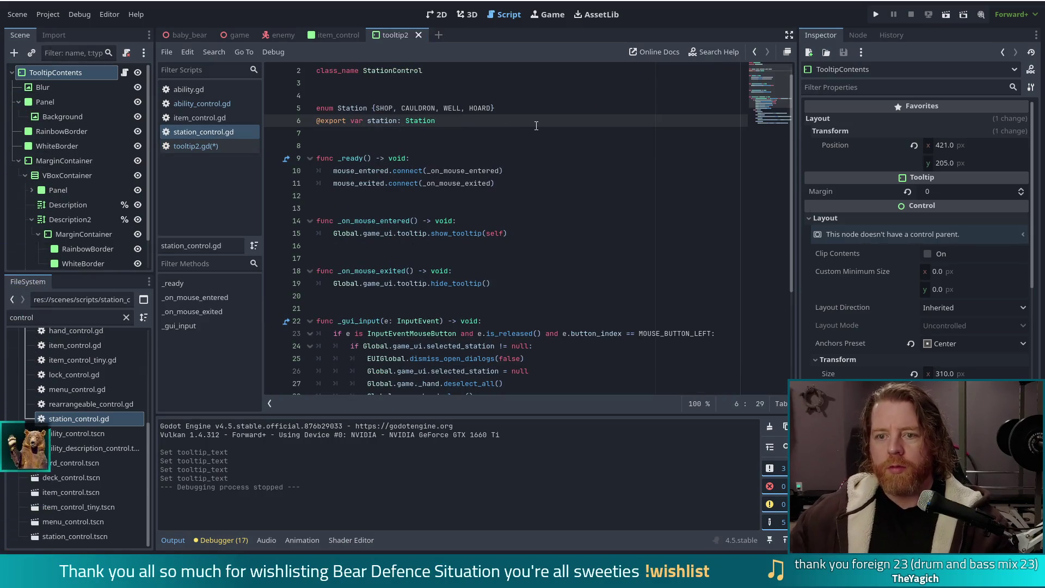
key(Return)
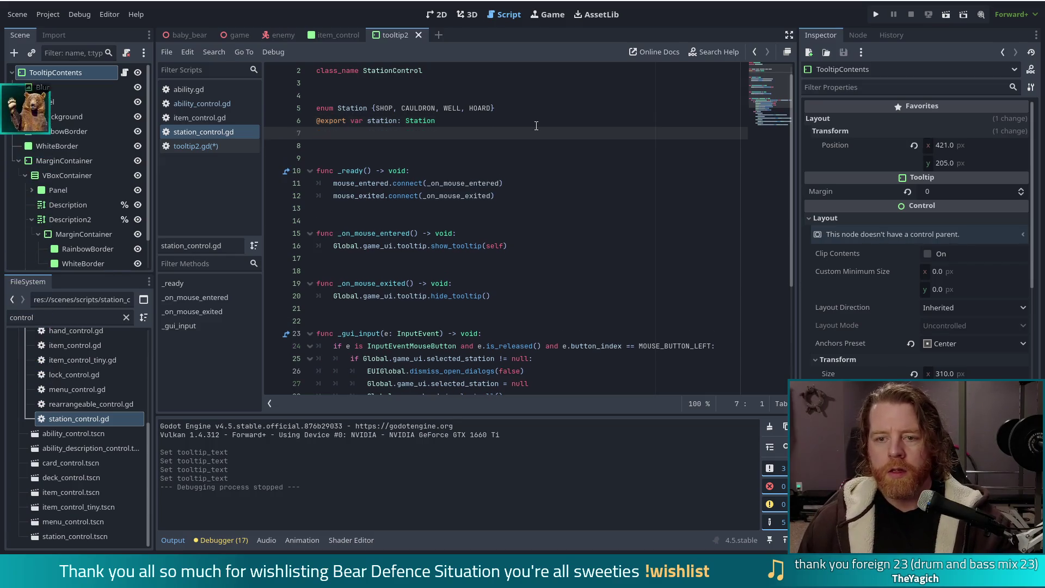
text(@export var)
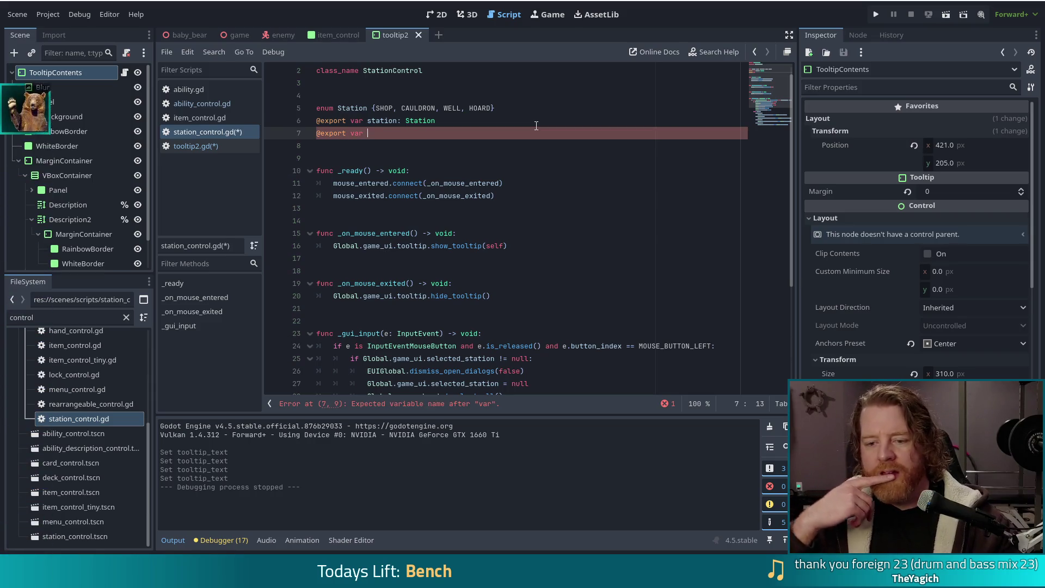
text(descriptio)
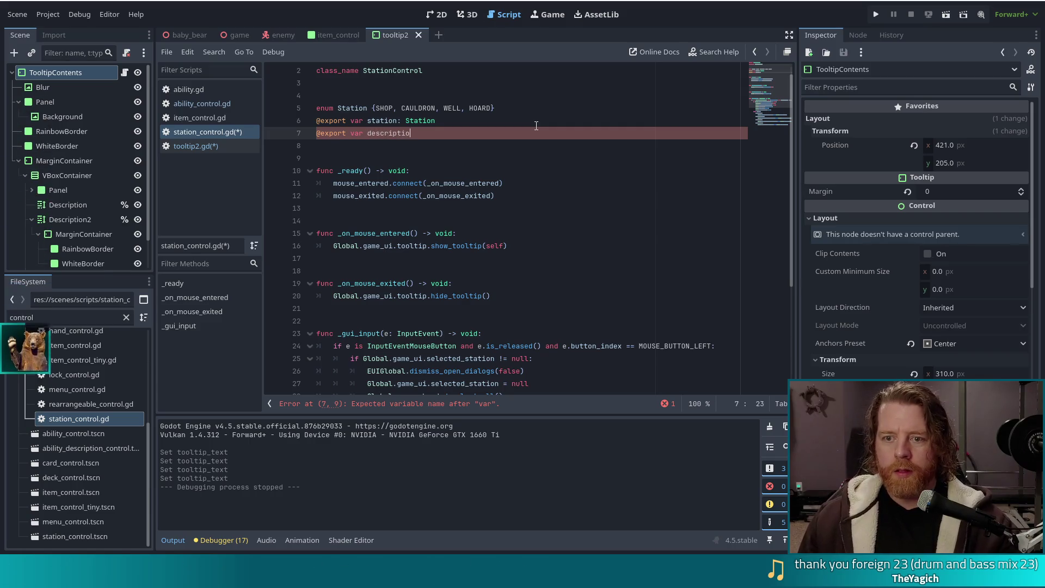
text(n: STr)
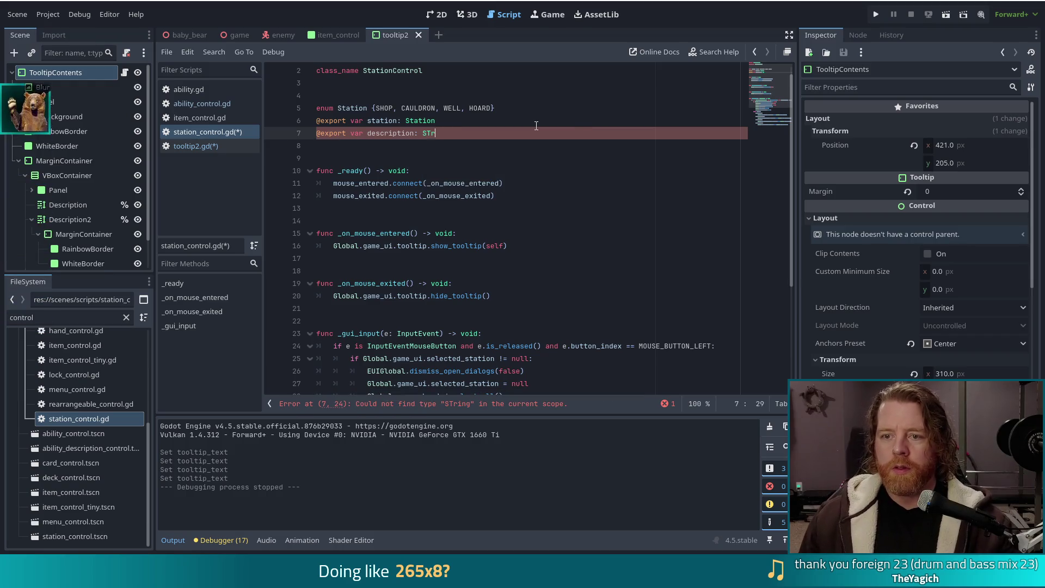
text(ing)
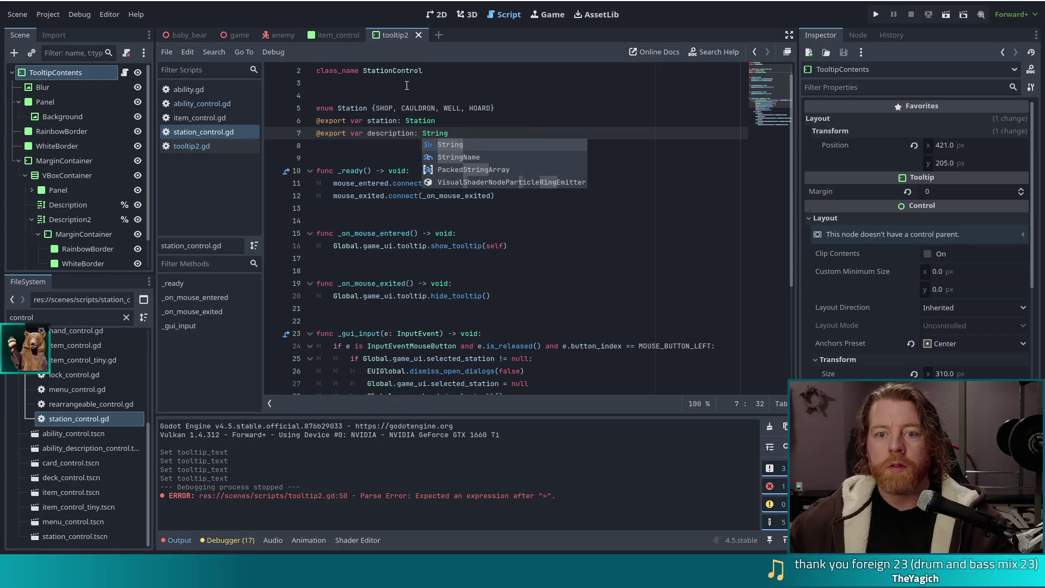
click(239, 35)
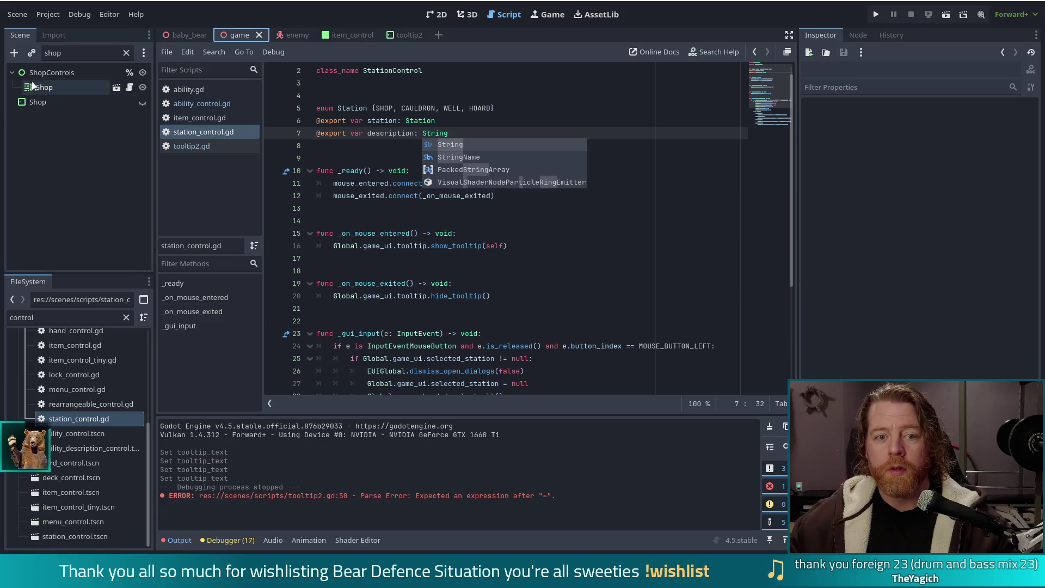
Correct the Shop station's description to 'Go to Shop' and save the scene
click(102, 69)
click(107, 53)
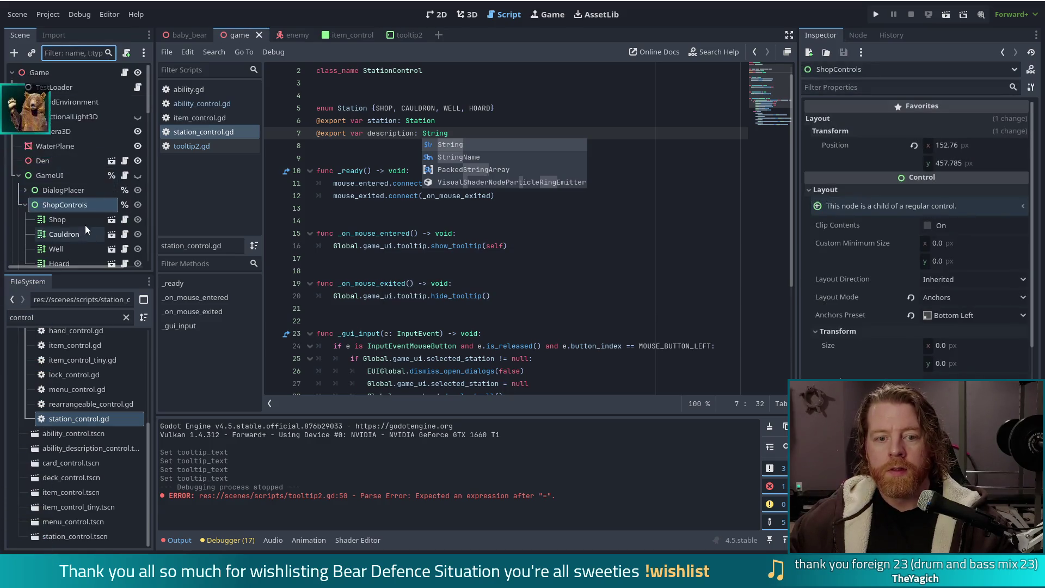
click(55, 172)
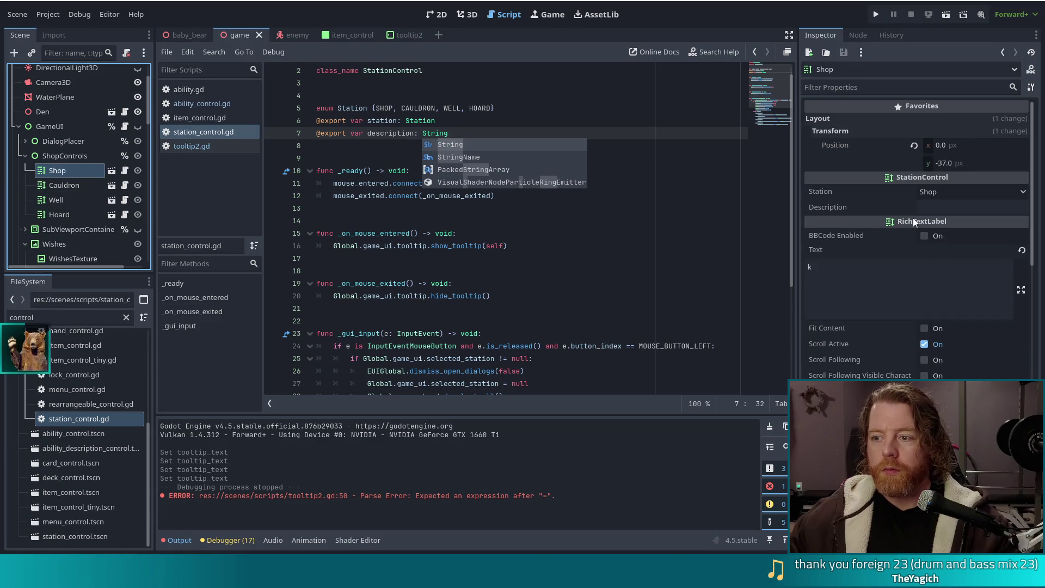
click(948, 203)
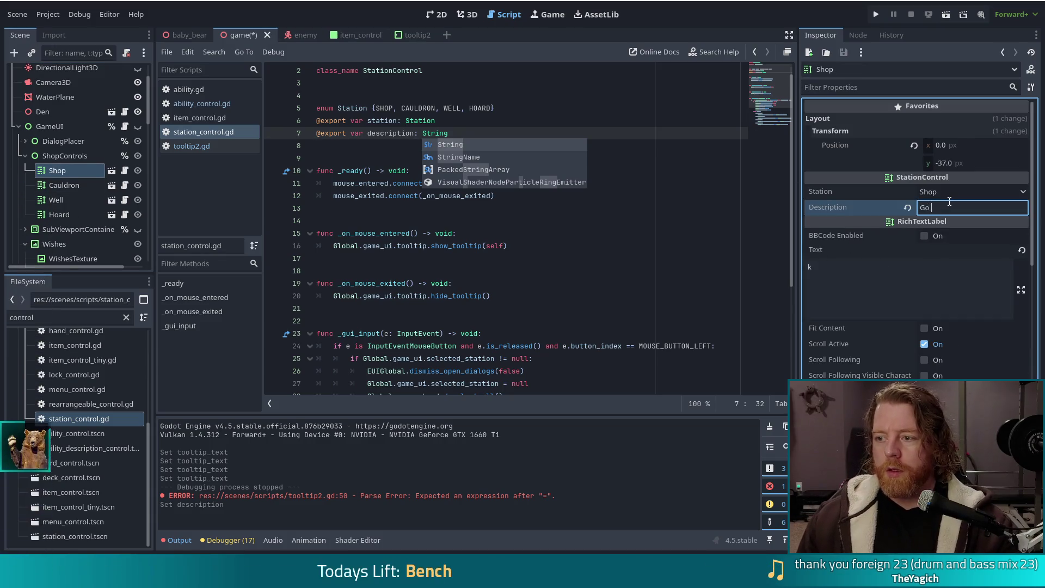
text(Go To Shop)
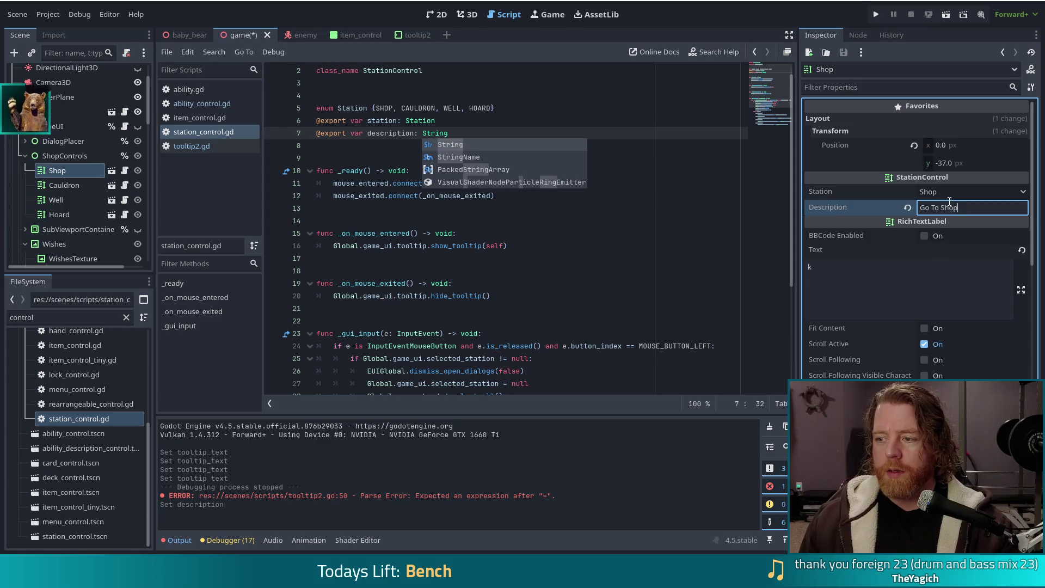
drag(931, 207, 937, 208)
text(t)
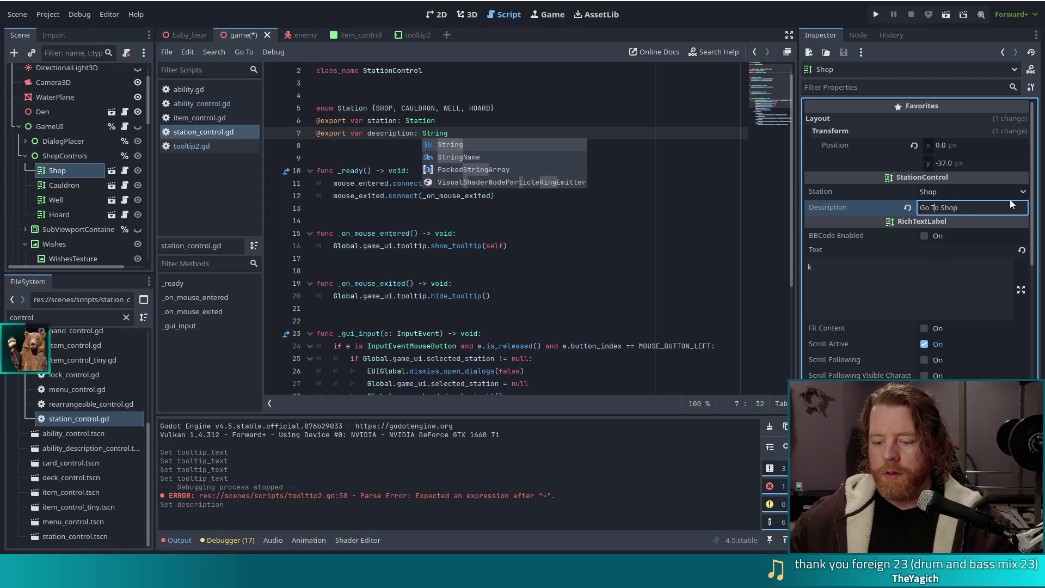
key(ctrl+s)
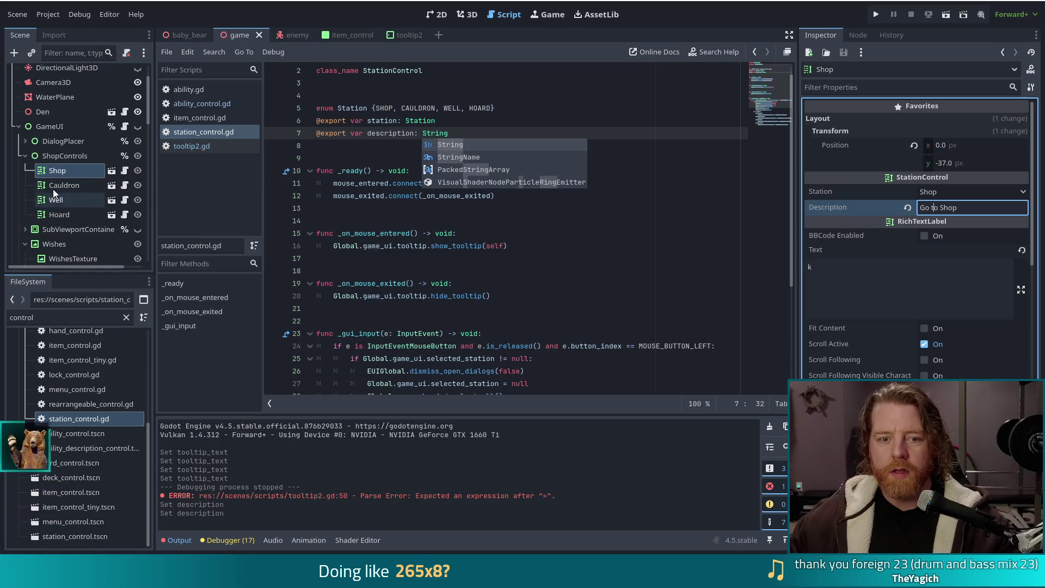
Set the Cauldron and Well descriptions to 'Go to Cauldron' and 'Go to Well', saving each
click(64, 185)
click(969, 209)
text(Go )
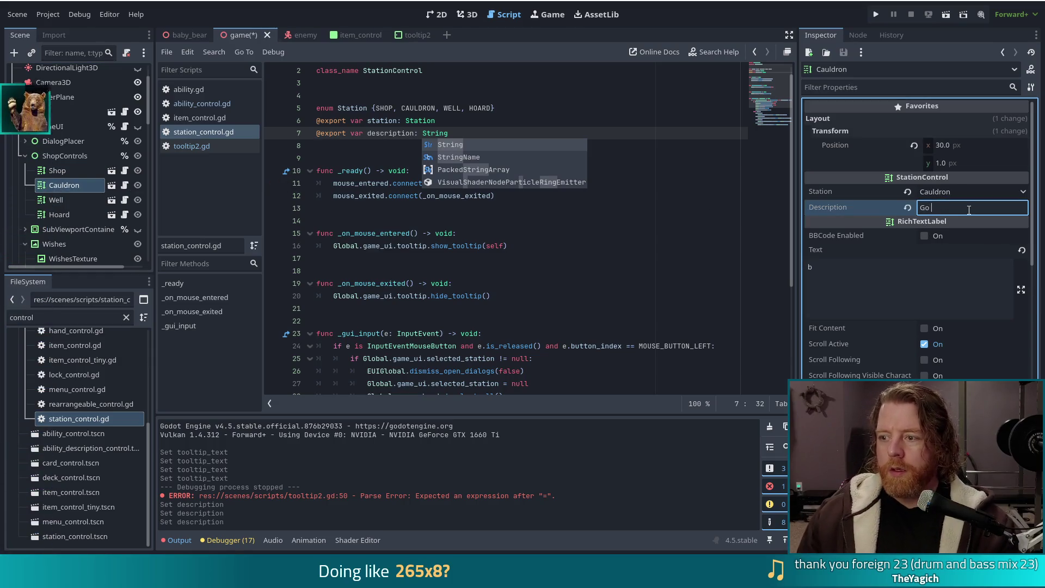
text(to Cauldron)
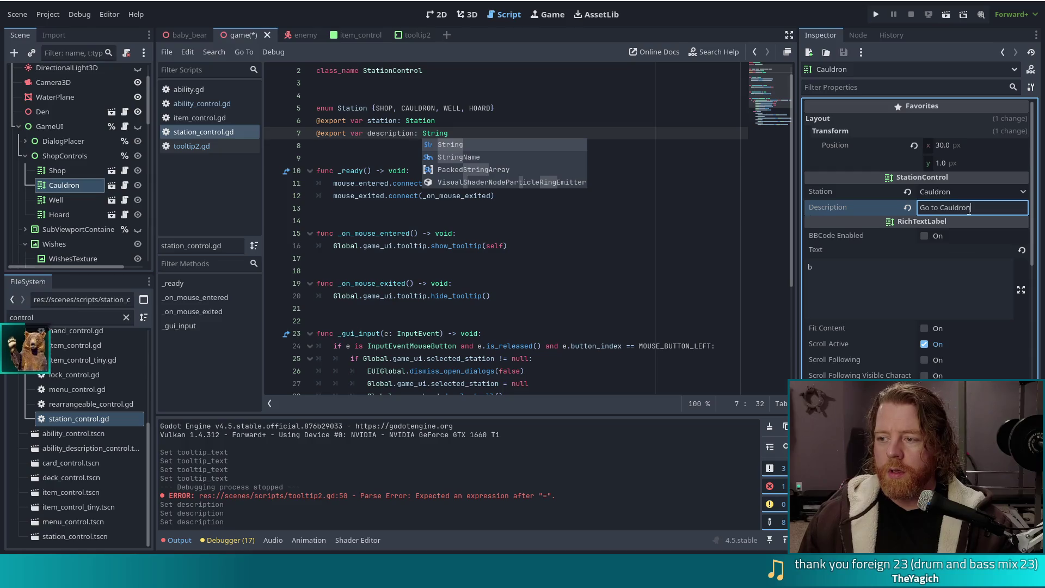
key(ctrl+s)
click(76, 200)
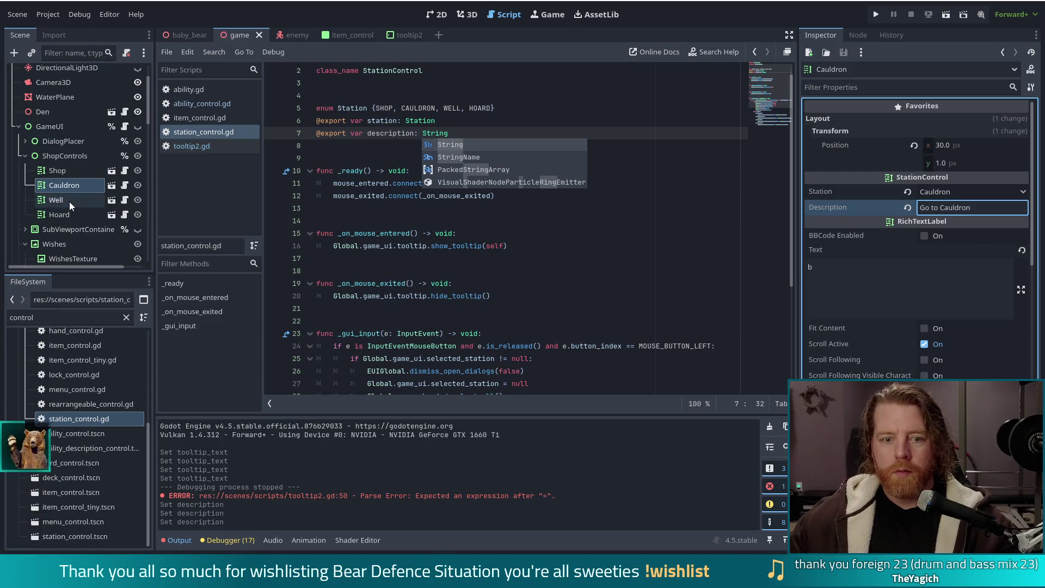
click(948, 208)
text(Go )
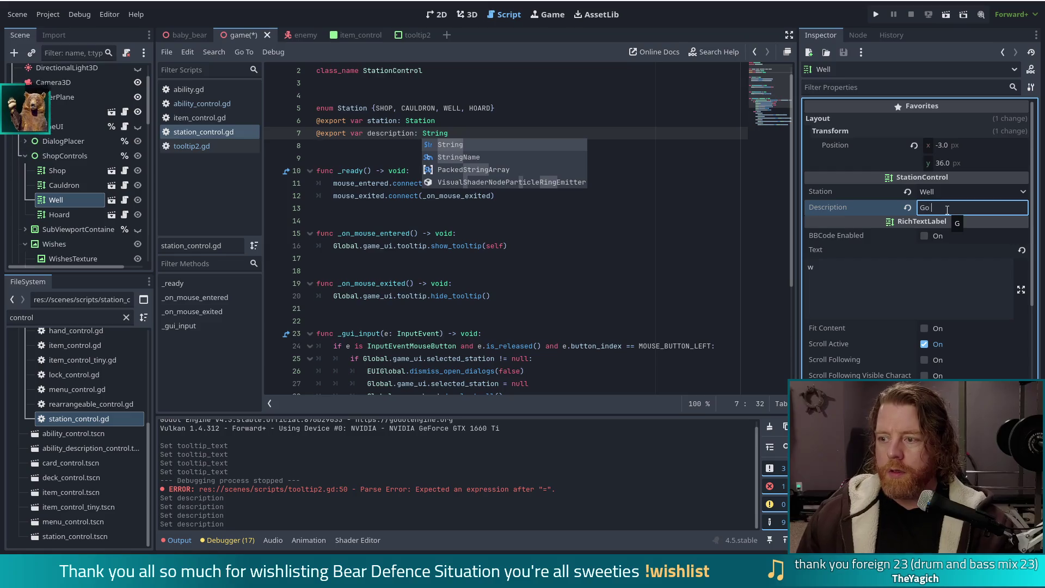
text(to Well)
key(ctrl+s)
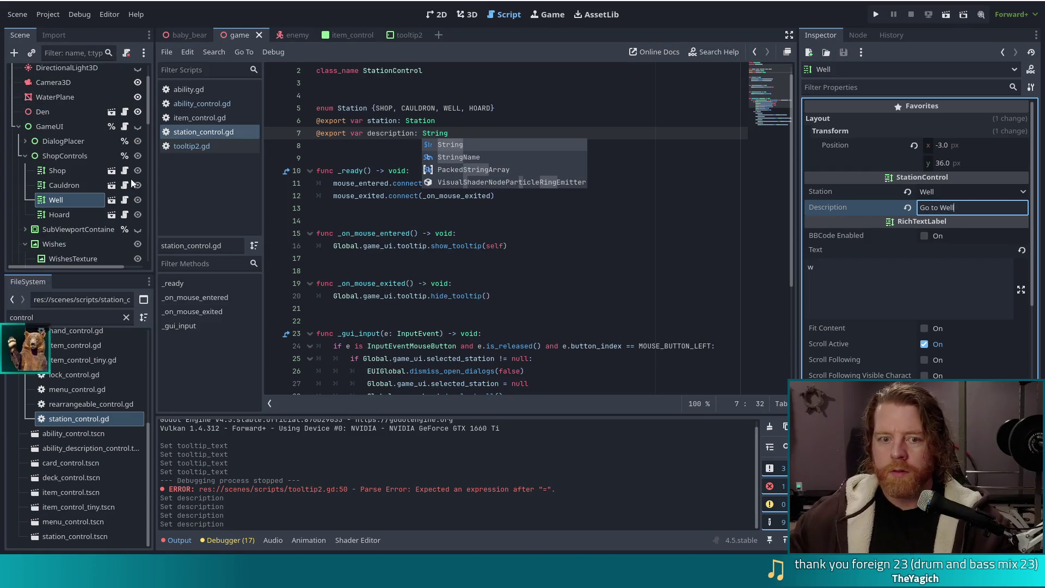
Give the Hoard station the description 'Go to Hoard' and save the scene
click(69, 216)
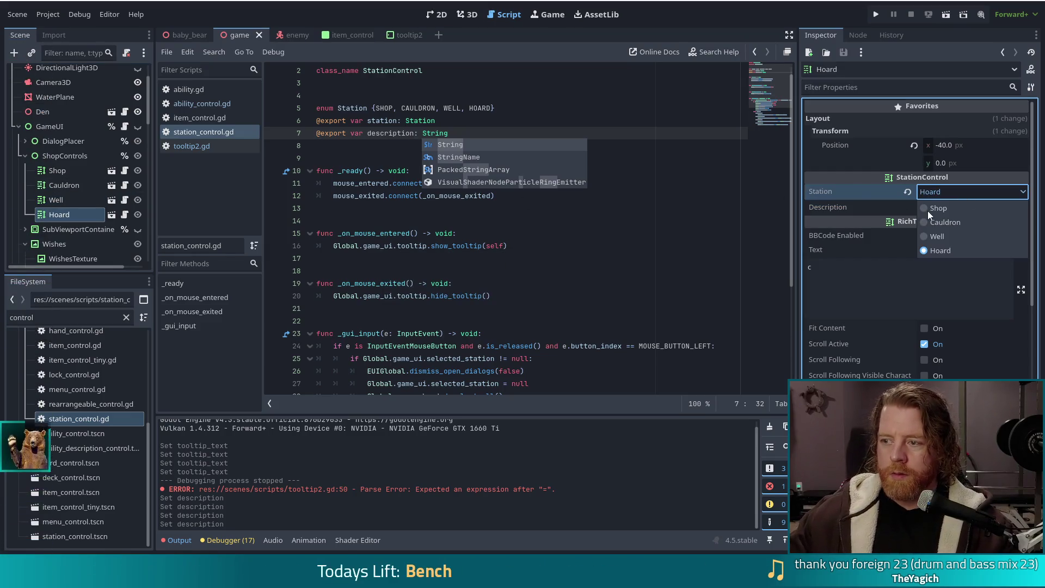
click(940, 206)
text(go)
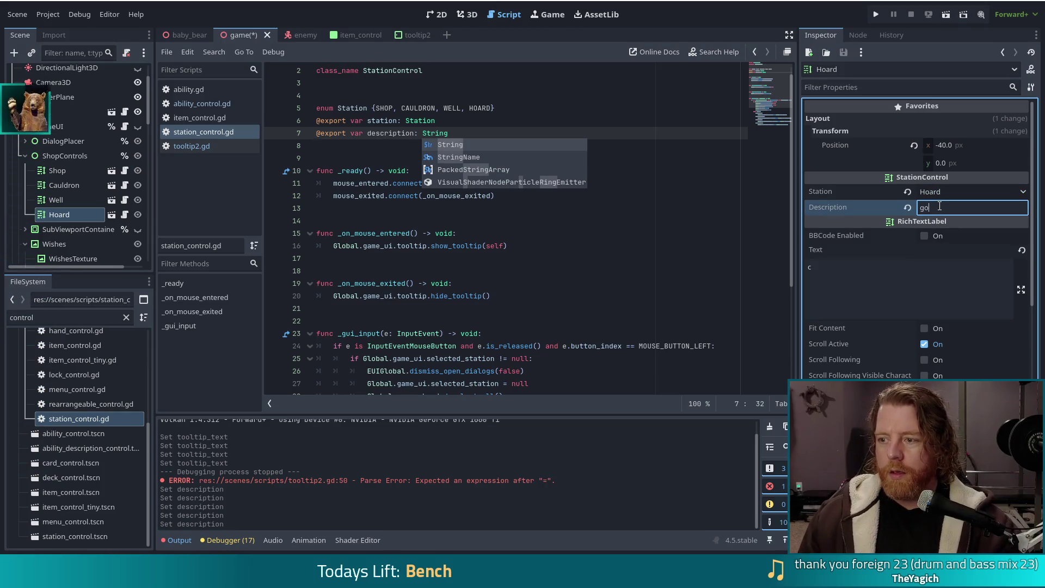
text(o t)
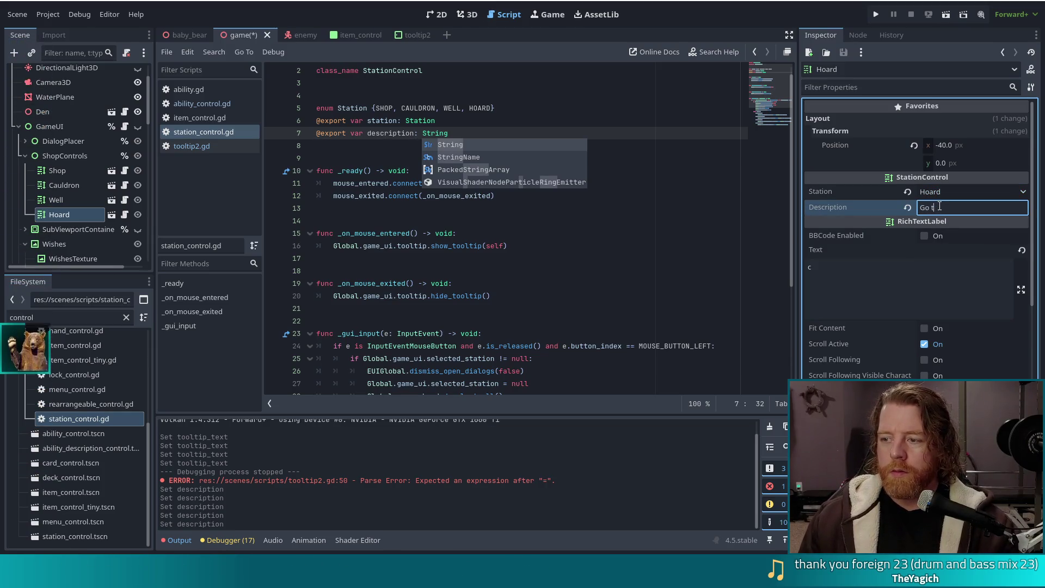
text(o Hoard)
key(ctrl+s)
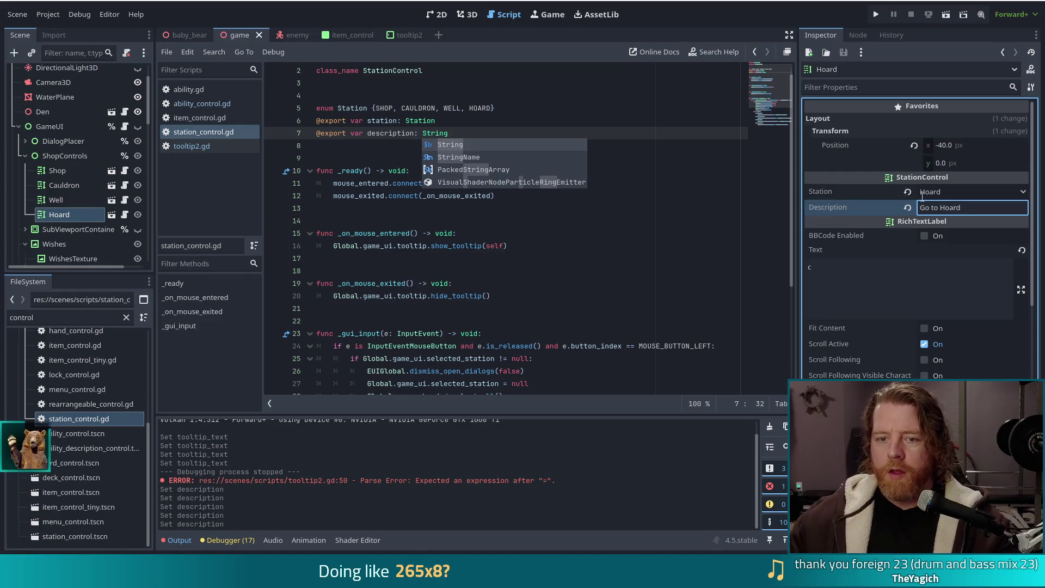
click(192, 146)
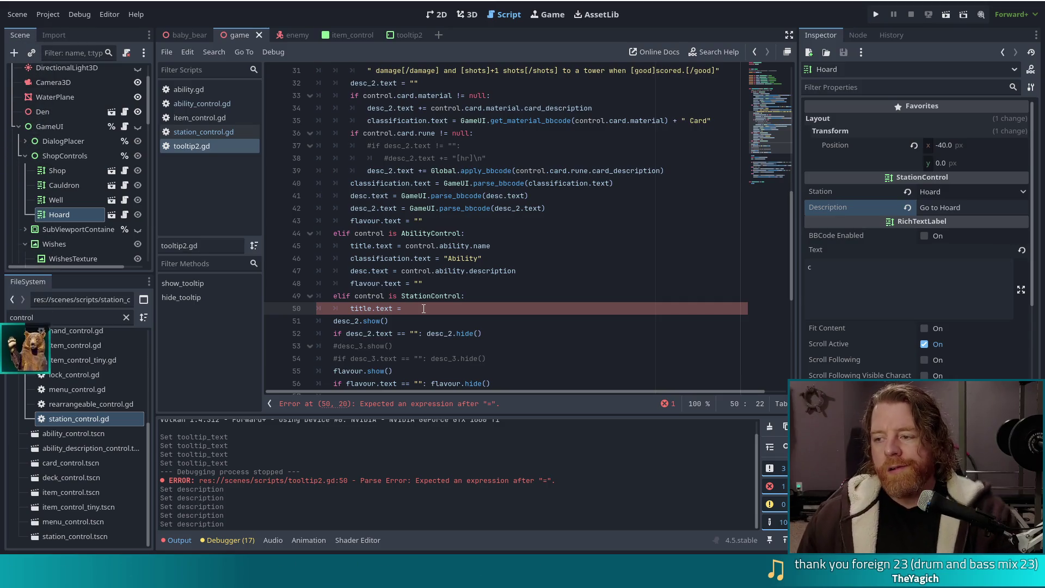
Set the StationControl branch's title text to control.description and save the script
text(control.)
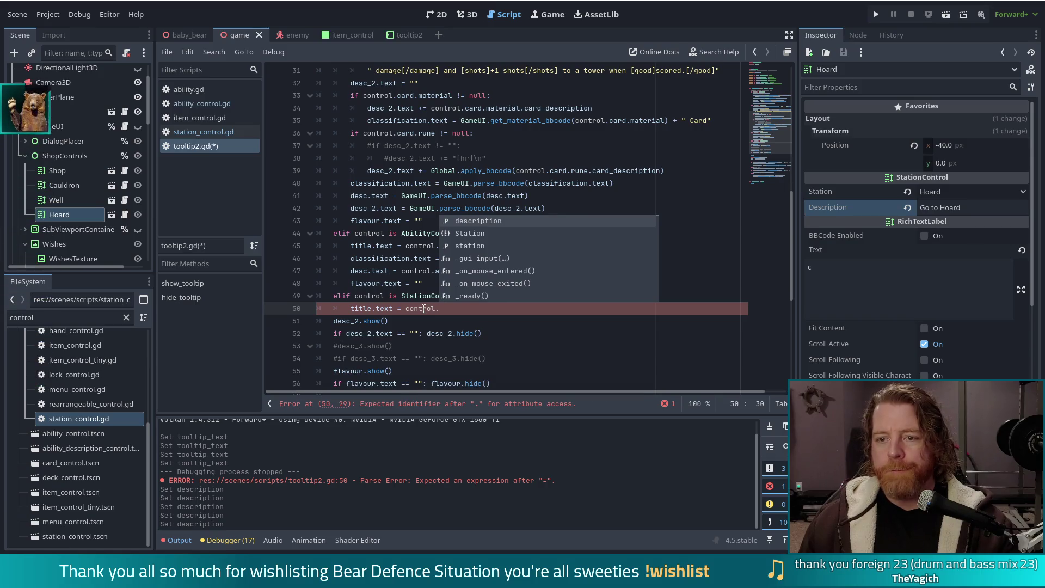
text(description)
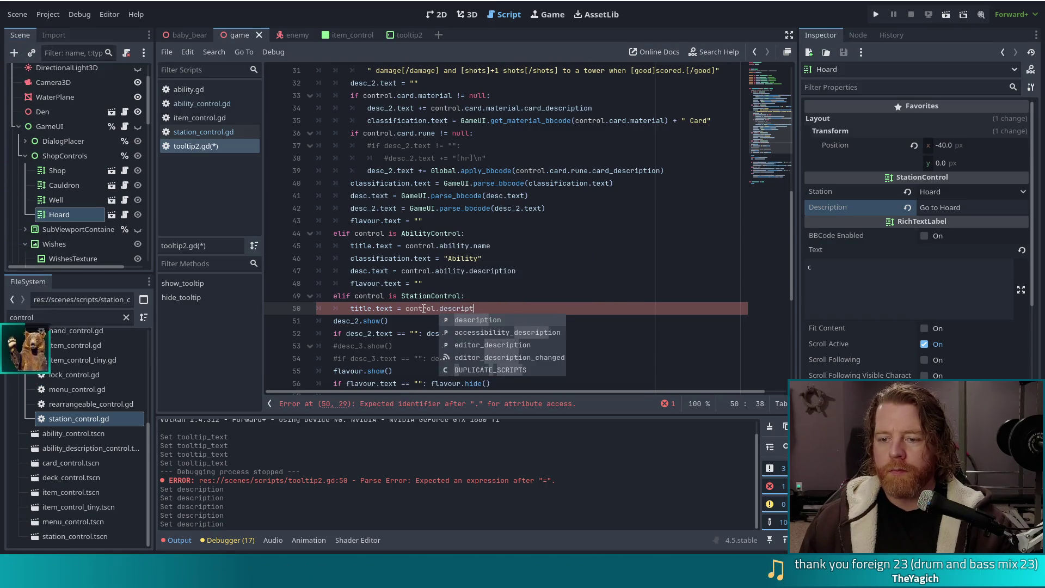
key(ctrl+s)
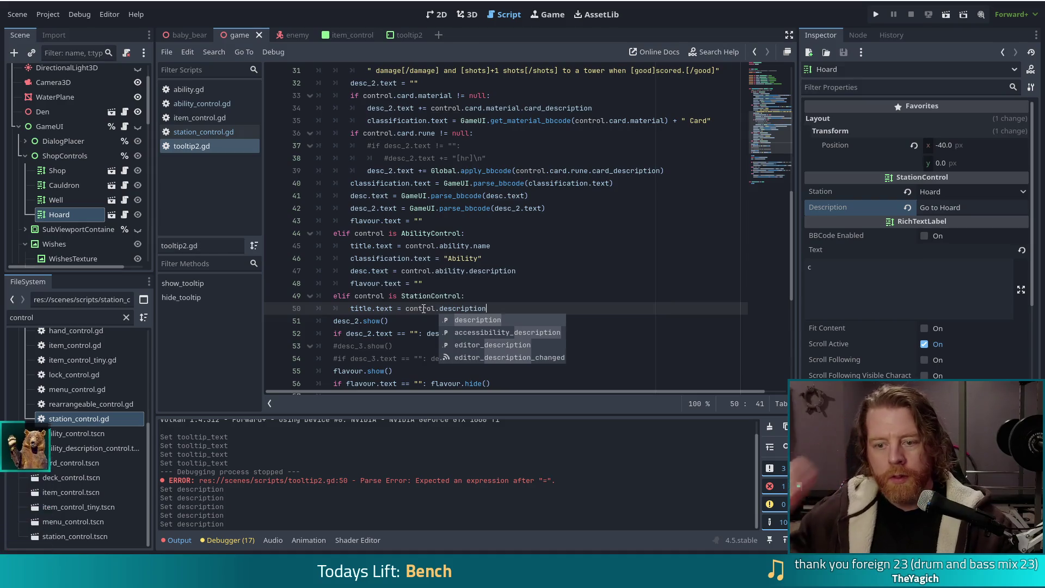
scroll(444, 215, down, 2)
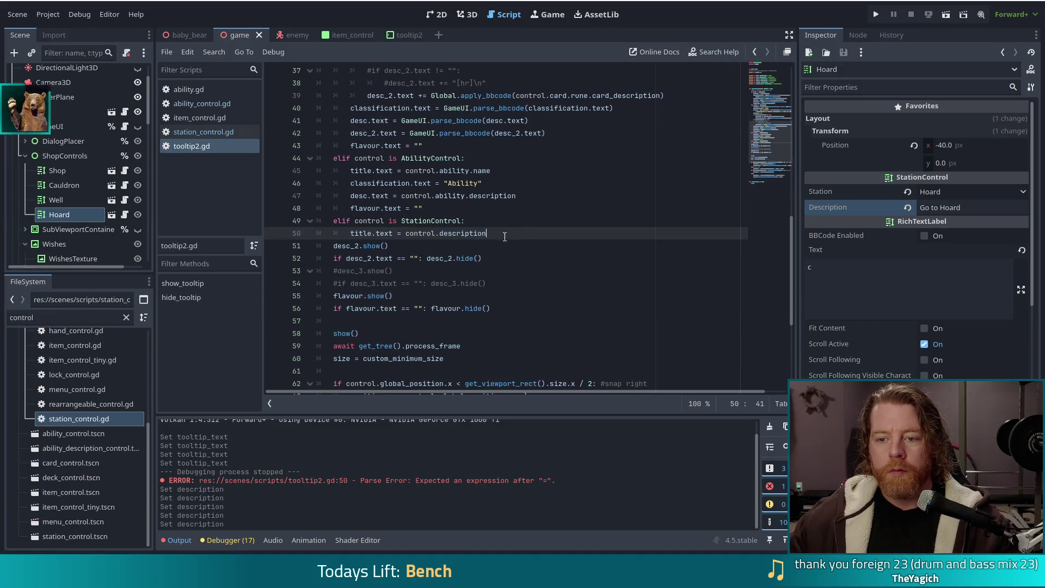
Delete the commented-out desc_3 lines from tooltip2.gd
drag(502, 283, 512, 236)
key(BackSpace)
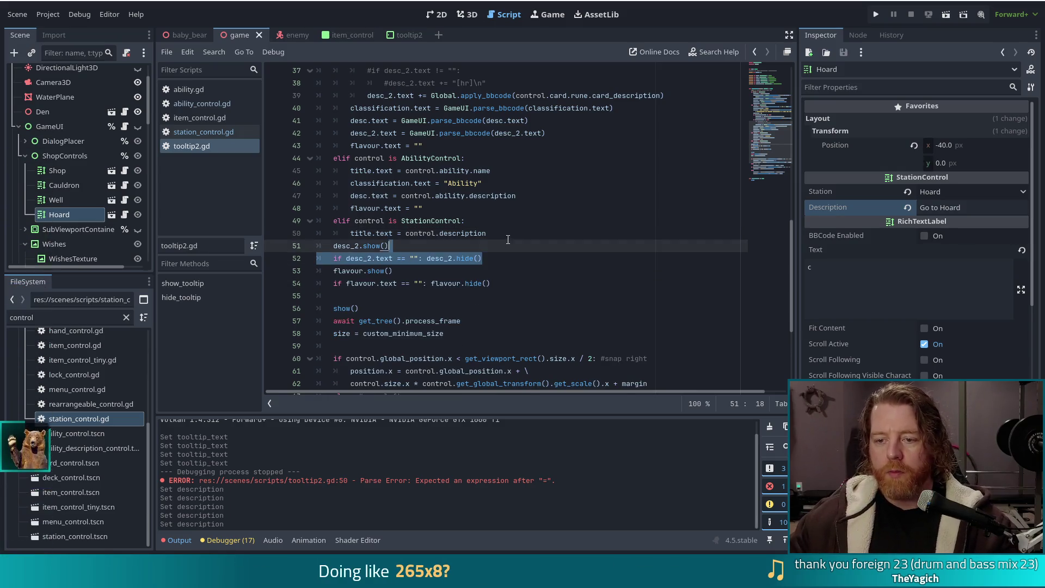
right_click(511, 237)
key(Escape)
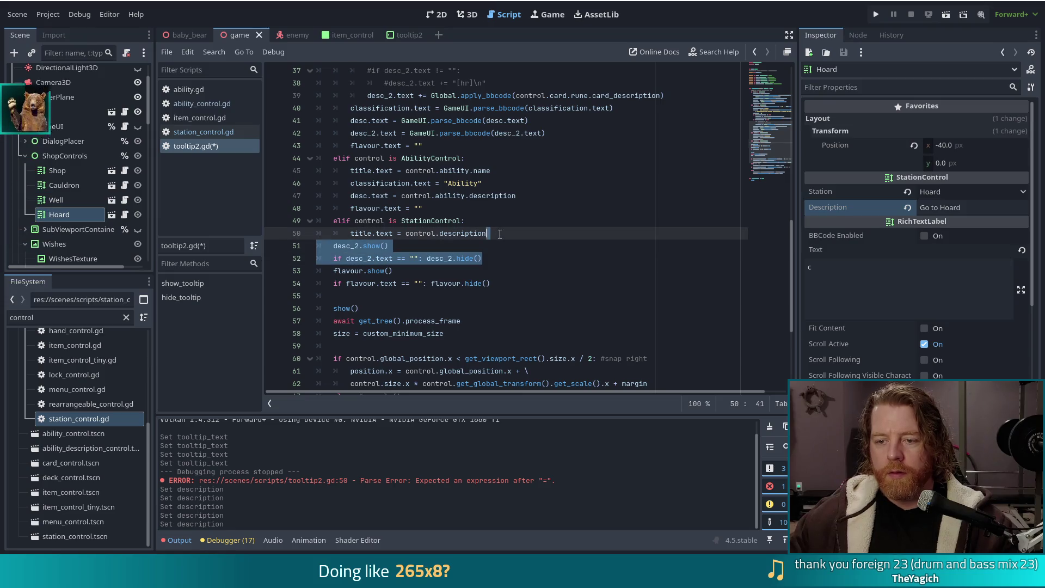
Duplicate the desc_2 show/hide lines and rename desc_2 to desc in the copies
key(ctrl+shift+d)
key(Up)
key(Up)
key(Up)
key(ctrl+Left)
key(ctrl+Left)
key(BackSpace)
key(BackSpace)
key(Down)
key(Delete)
key(Delete)
key(End)
key(Left)
key(Left)
key(Left)
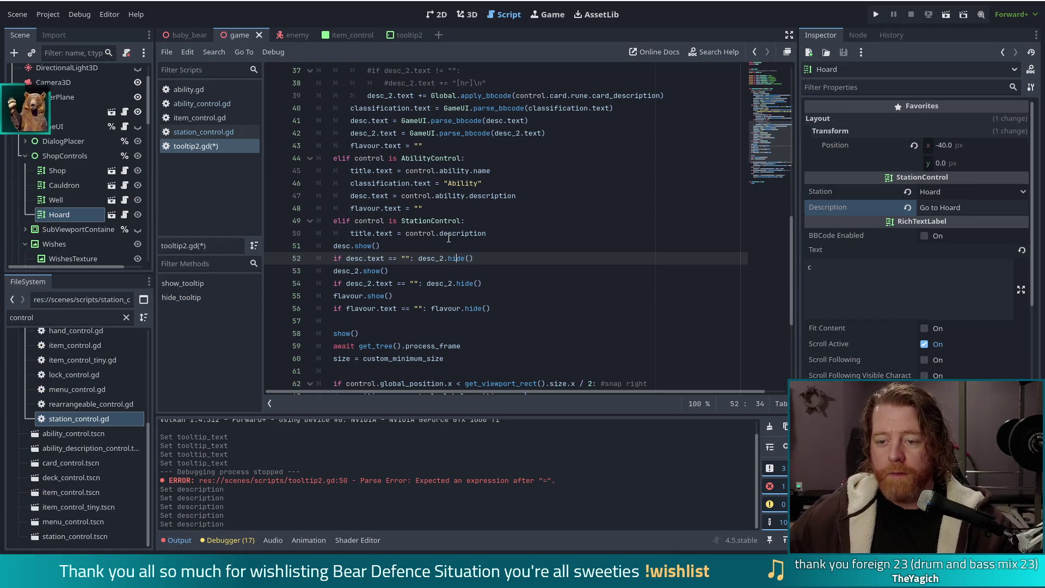
key(BackSpace)
key(BackSpace)
Copy the flavour.text reset line into the StationControl branch and save
click(443, 233)
click(504, 229)
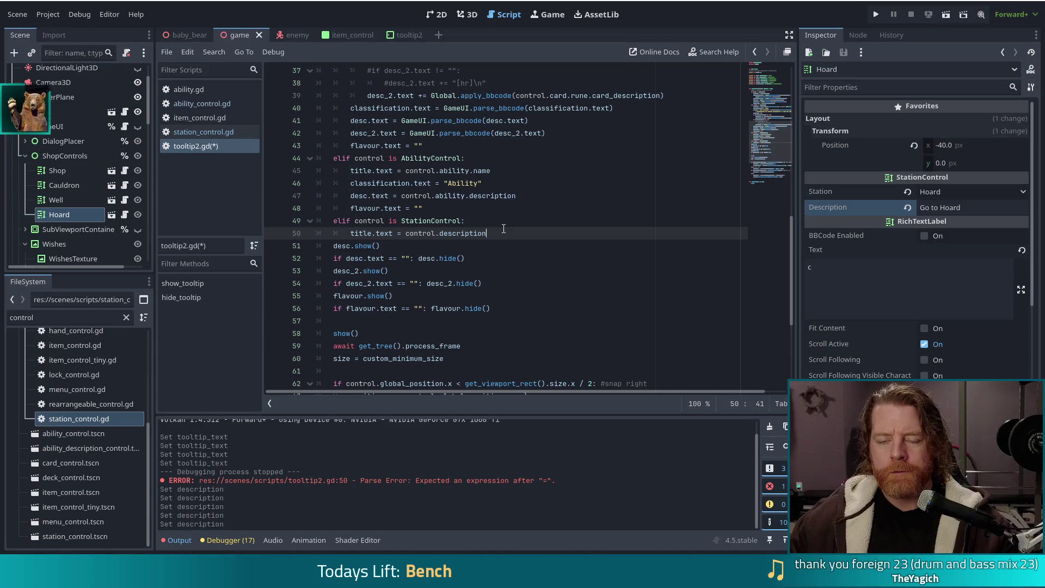
drag(475, 214, 528, 200)
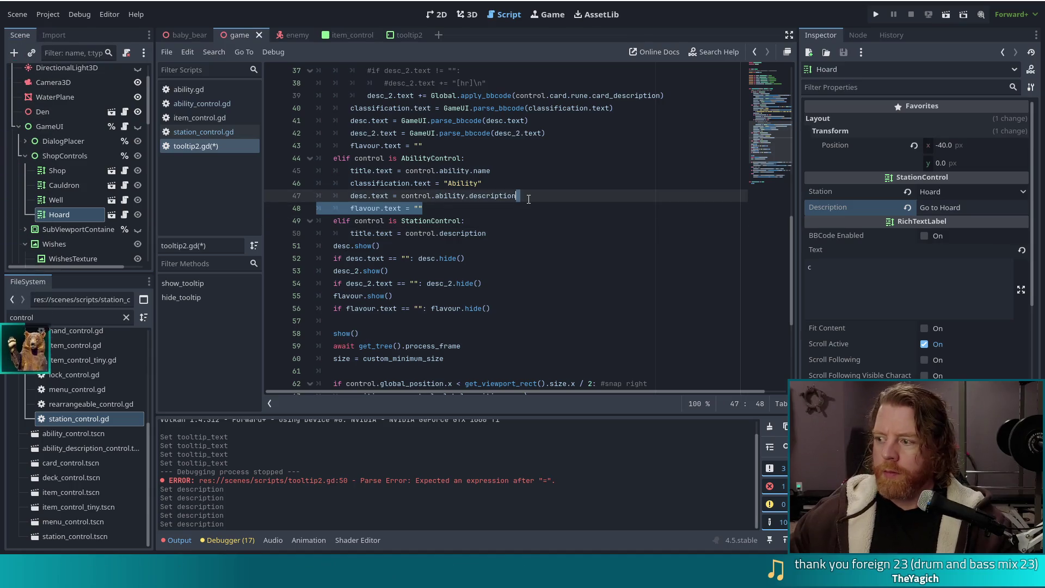
key(ctrl+c)
click(489, 234)
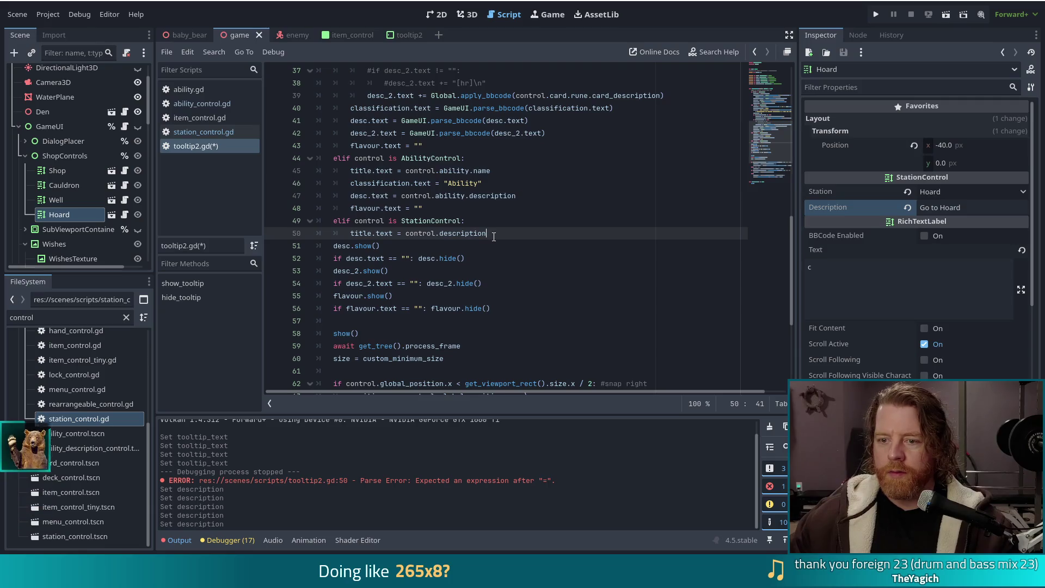
key(ctrl+v)
key(ctrl+s)
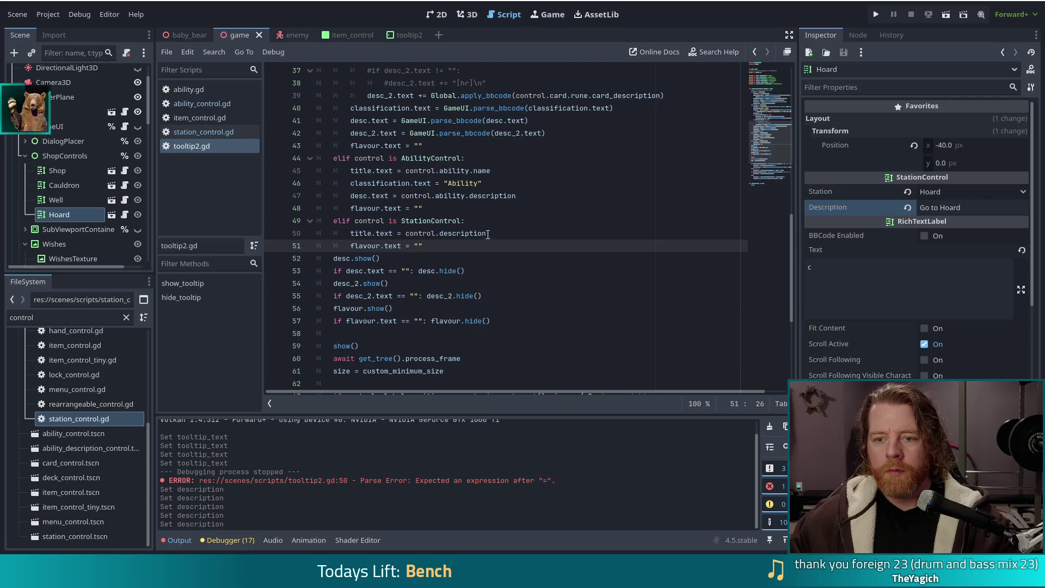
scroll(483, 244, up, 5)
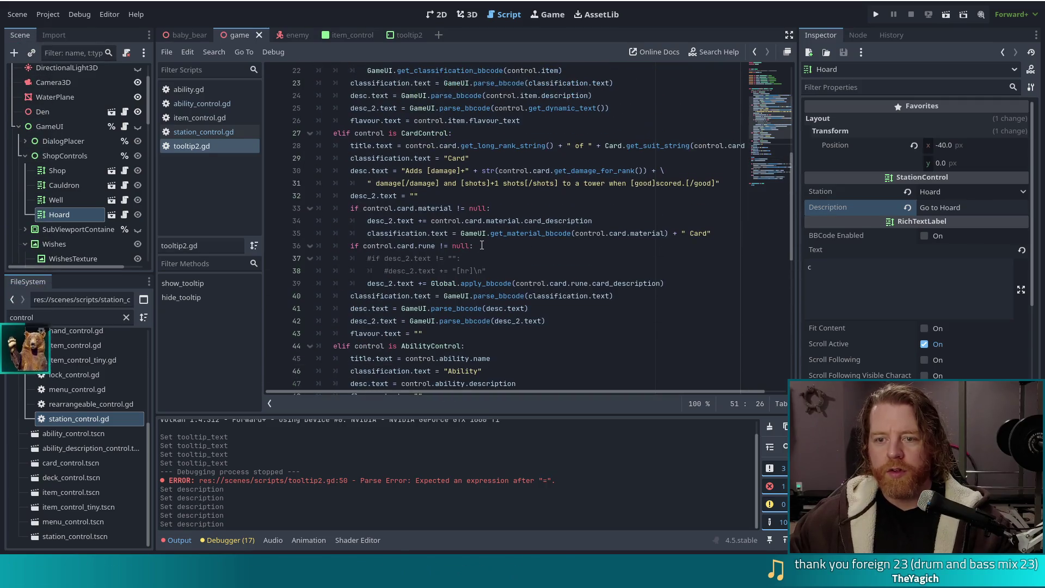
scroll(482, 245, up, 2)
scroll(482, 241, down, 8)
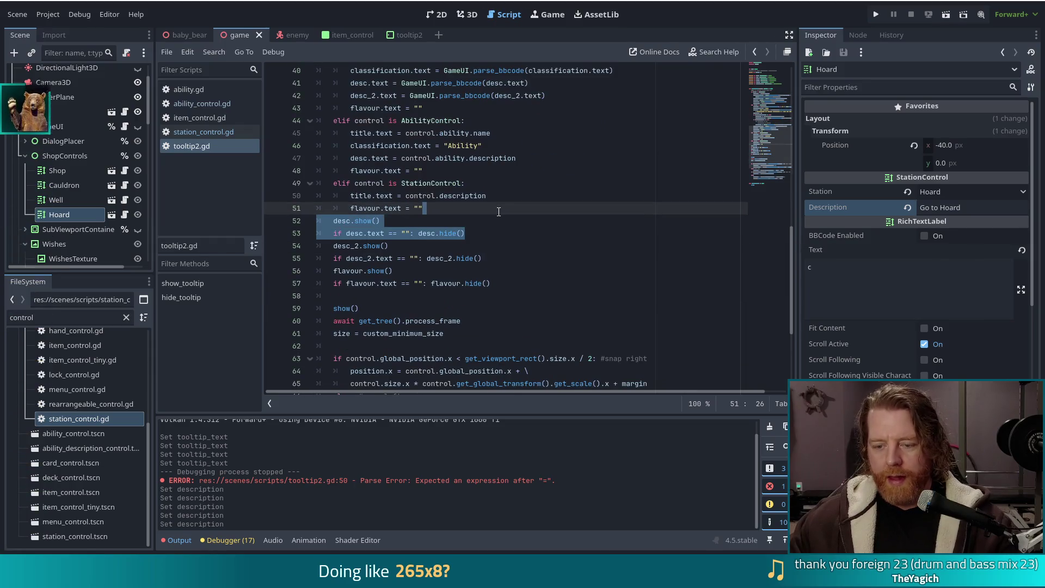
Duplicate the desc show/hide lines and rename desc to classification in the copies
key(ctrl+c)
key(Right)
key(ctrl+v)
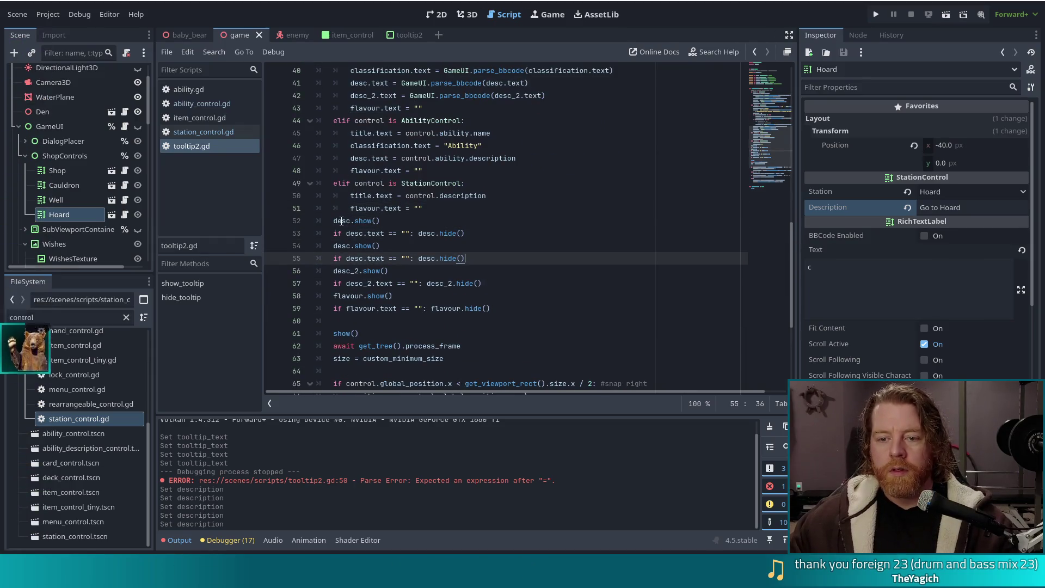
double_click(342, 221)
text(classification)
click(364, 233)
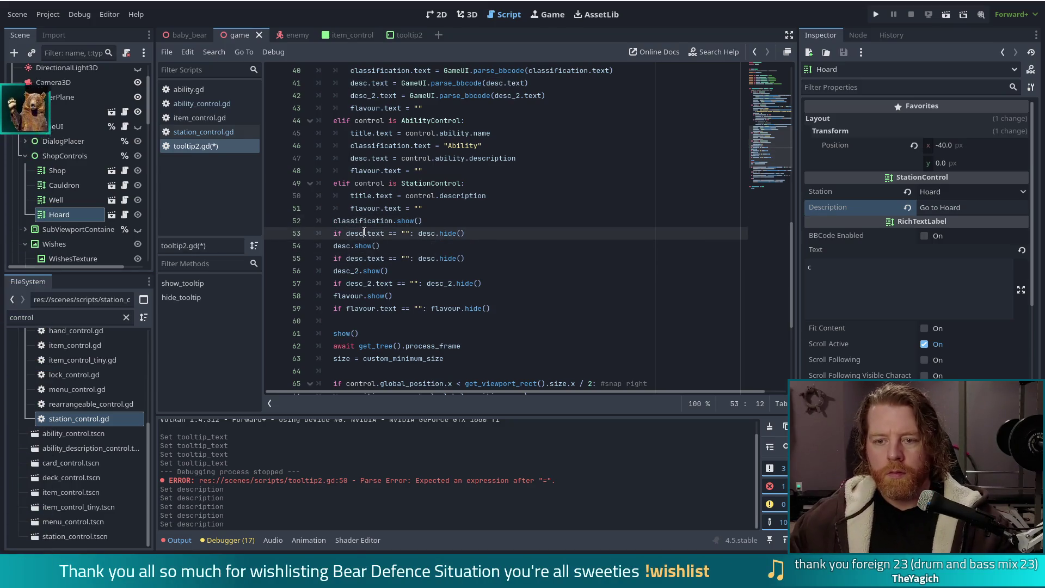
double_click(357, 233)
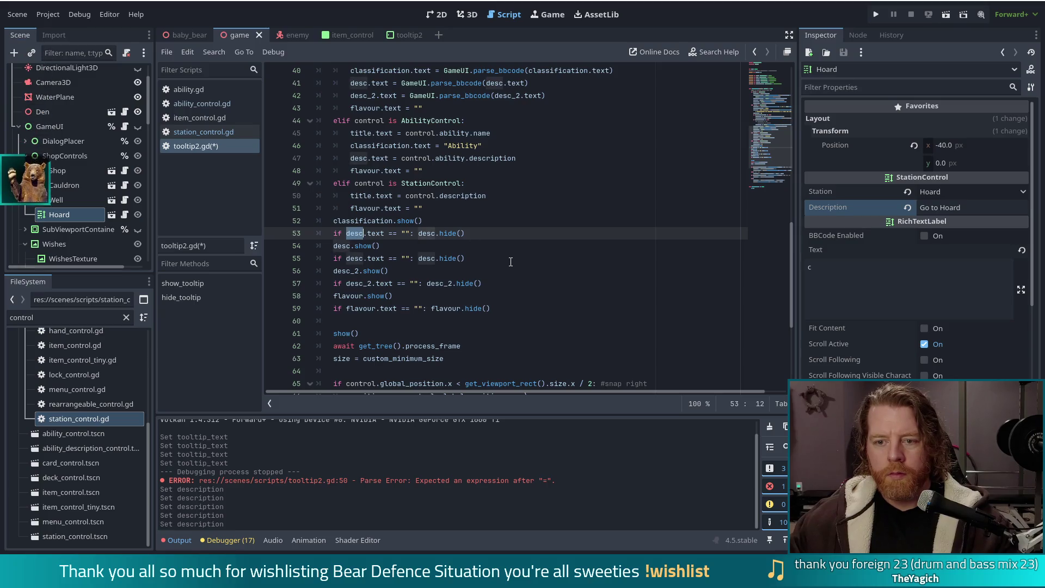
double_click(363, 220)
key(ctrl+z)
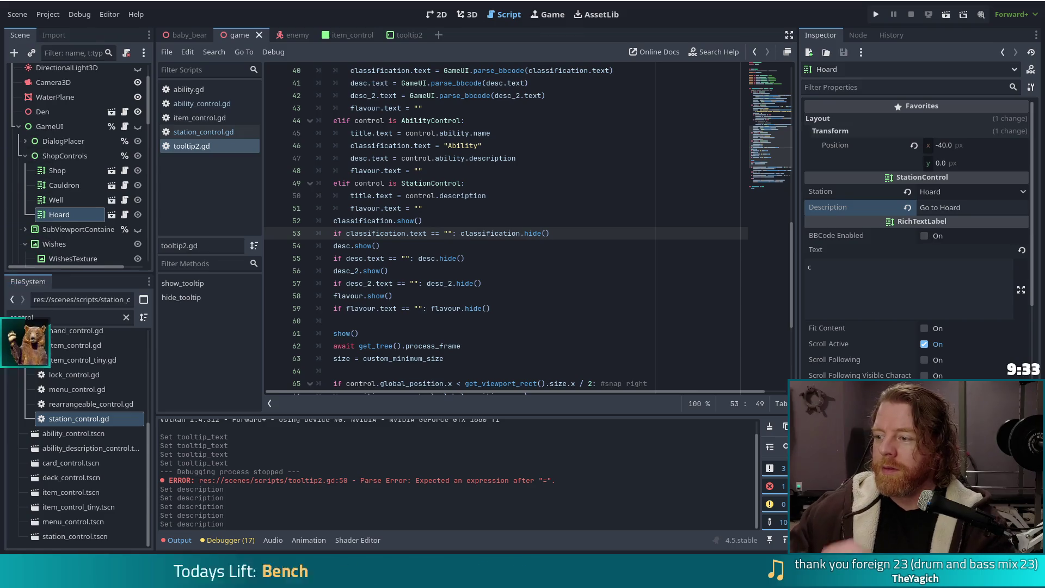
click(454, 246)
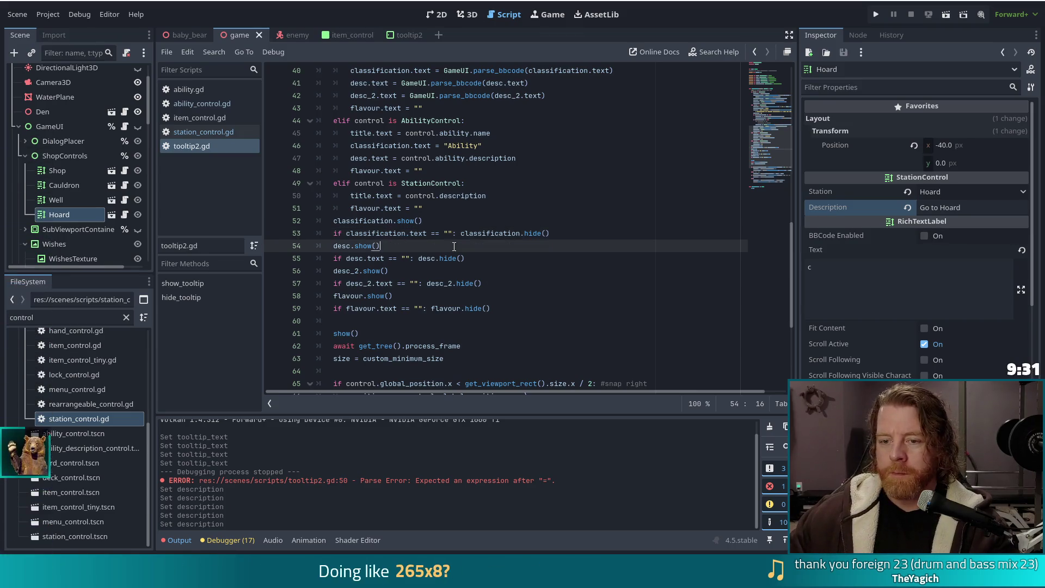
click(558, 238)
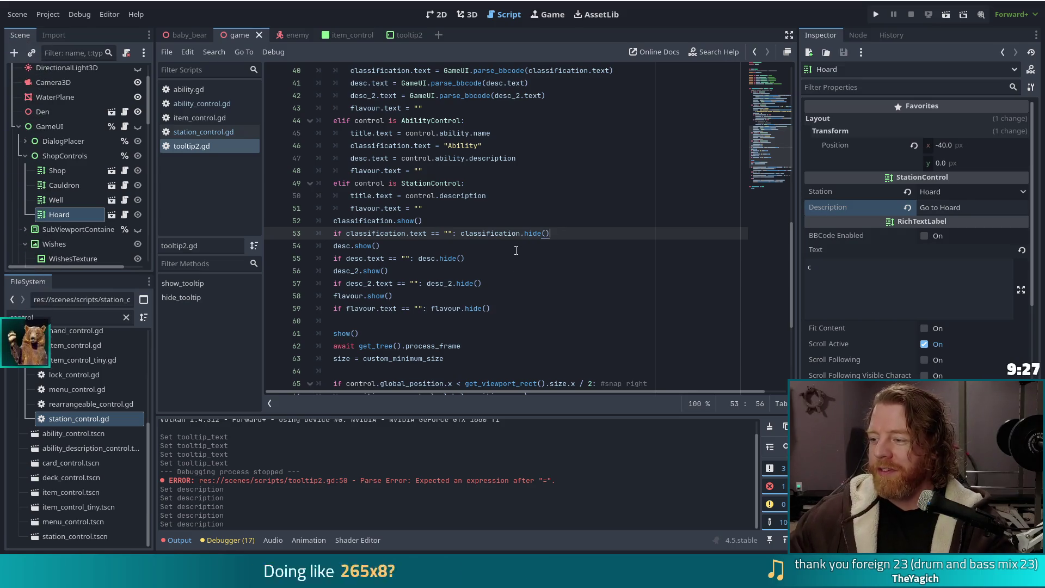
mouse_move(518, 239)
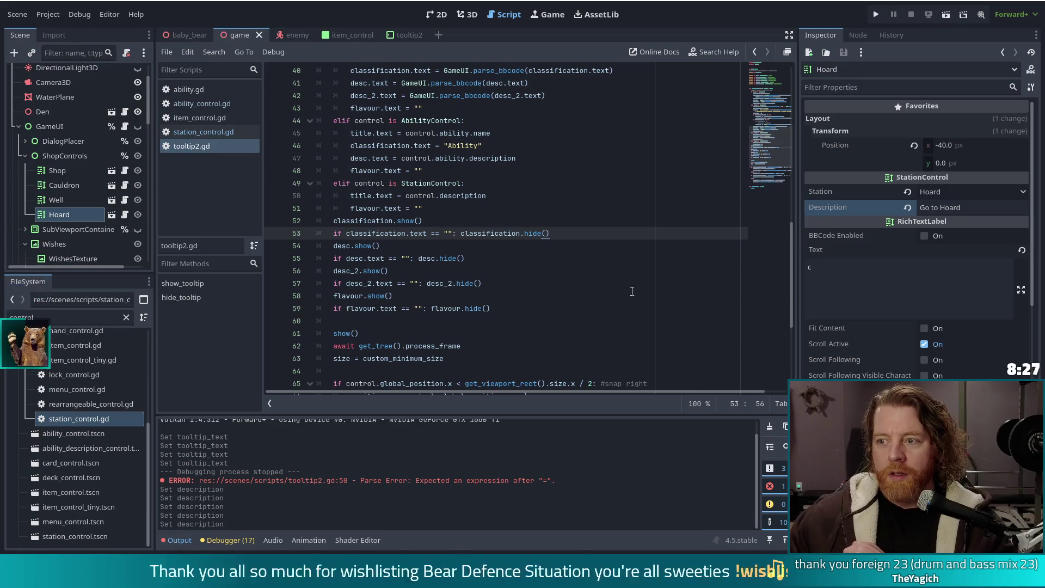
Run the project, start a new game, and check the Cauldron station's tooltip
click(876, 15)
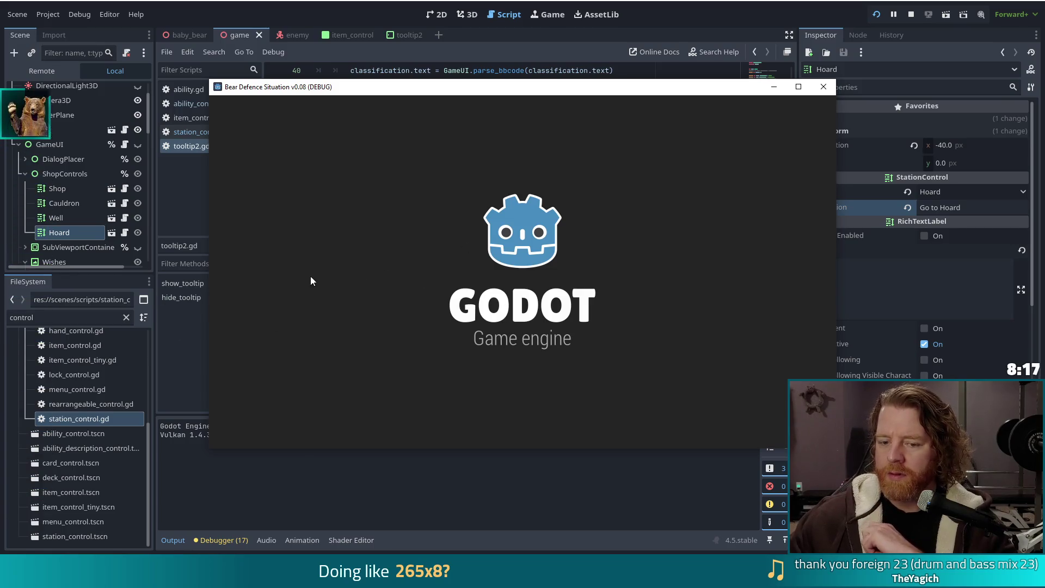
click(321, 287)
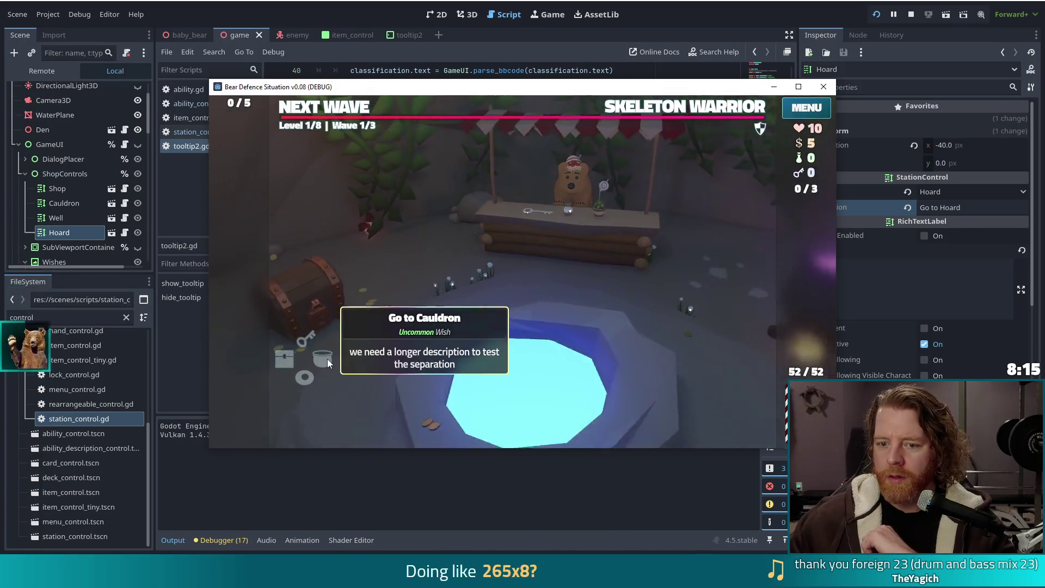
mouse_move(305, 337)
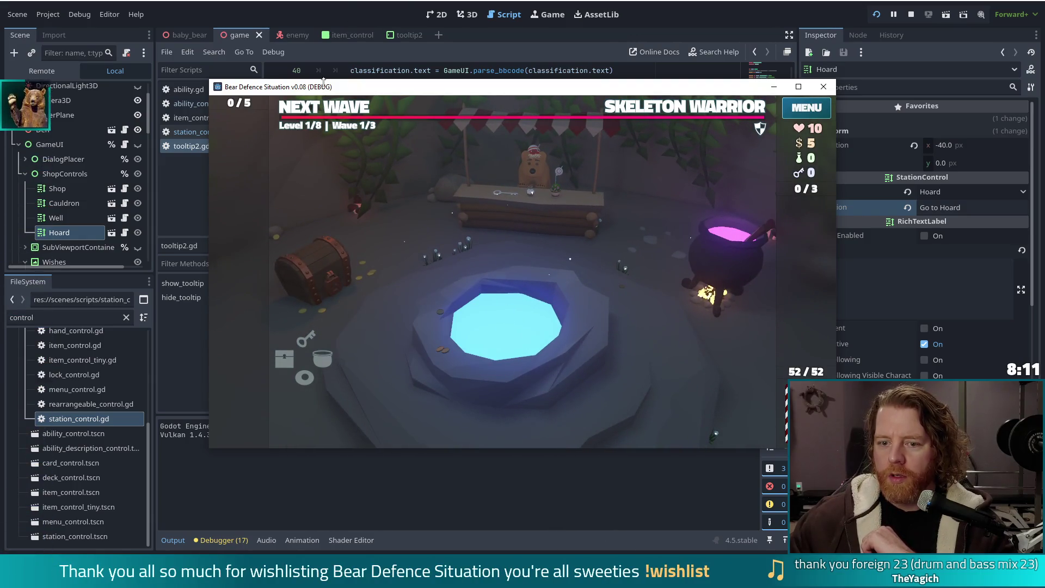
key(alt+Tab)
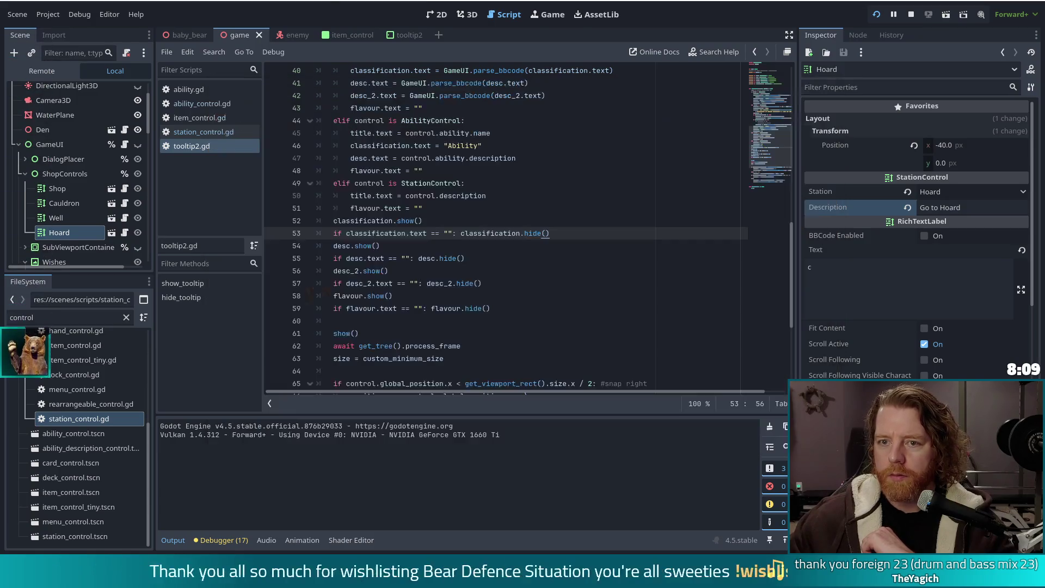
Add classification.text = "" and desc.text = "" to the StationControl branch, then rerun with F5
click(513, 208)
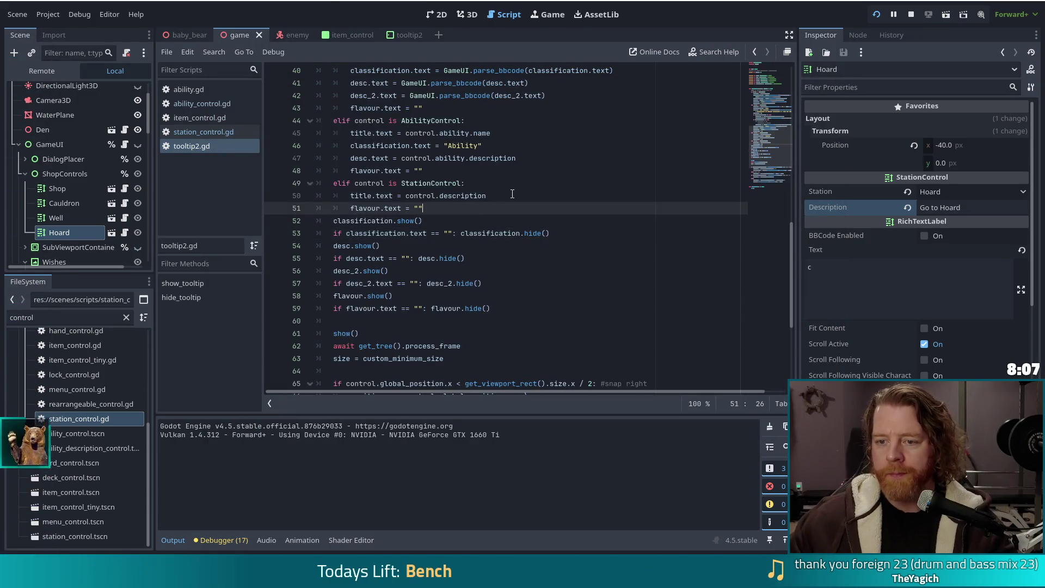
click(513, 193)
key(Return)
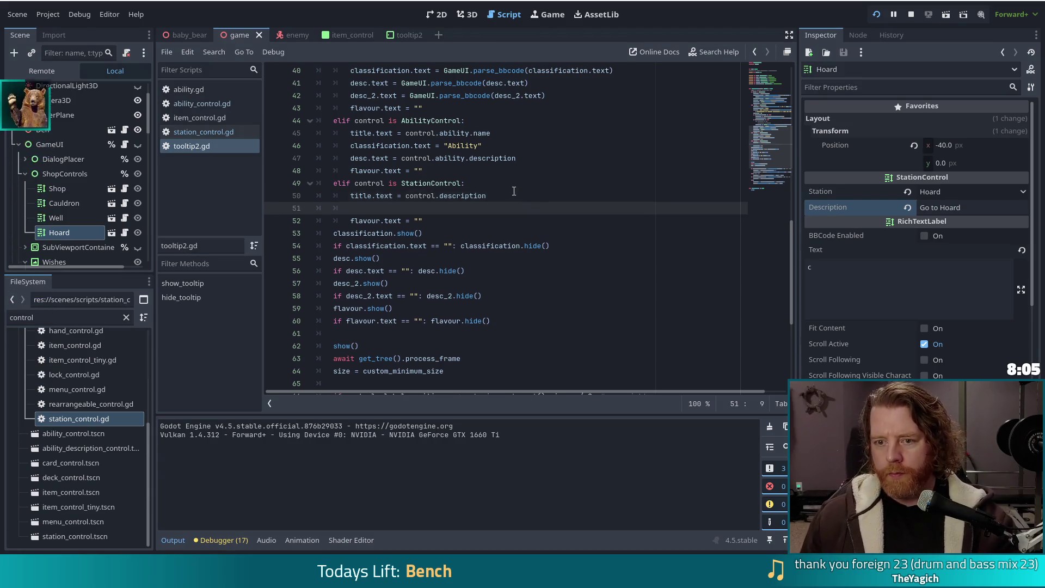
text(classification = ")
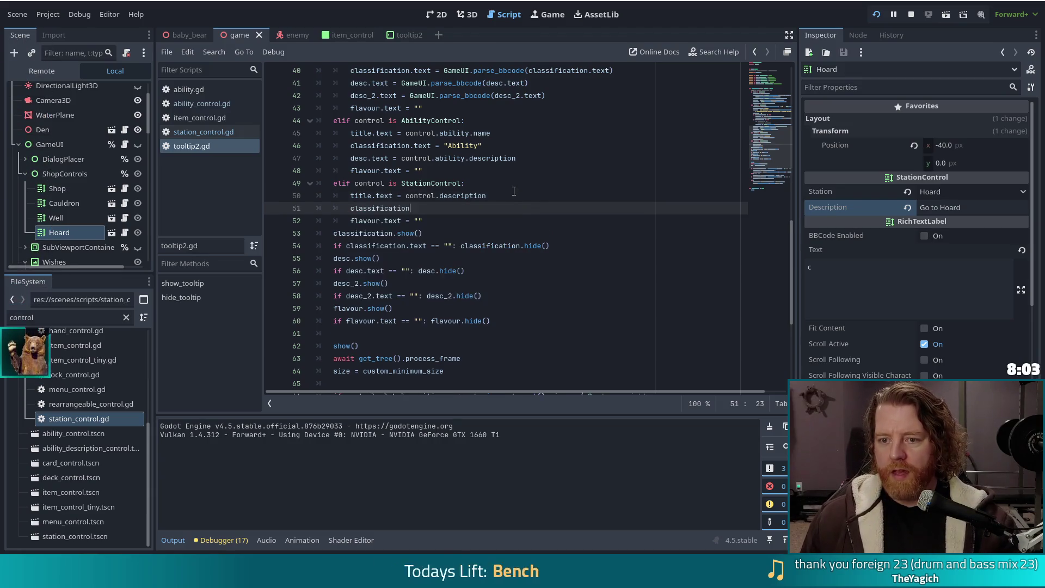
key(Escape)
key(Down)
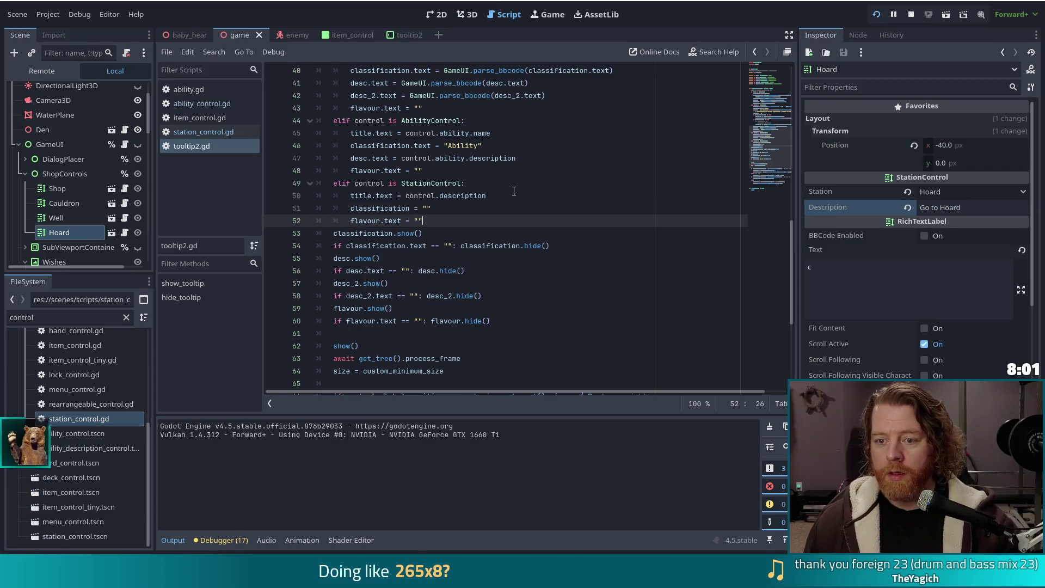
key(Return)
text(desc)
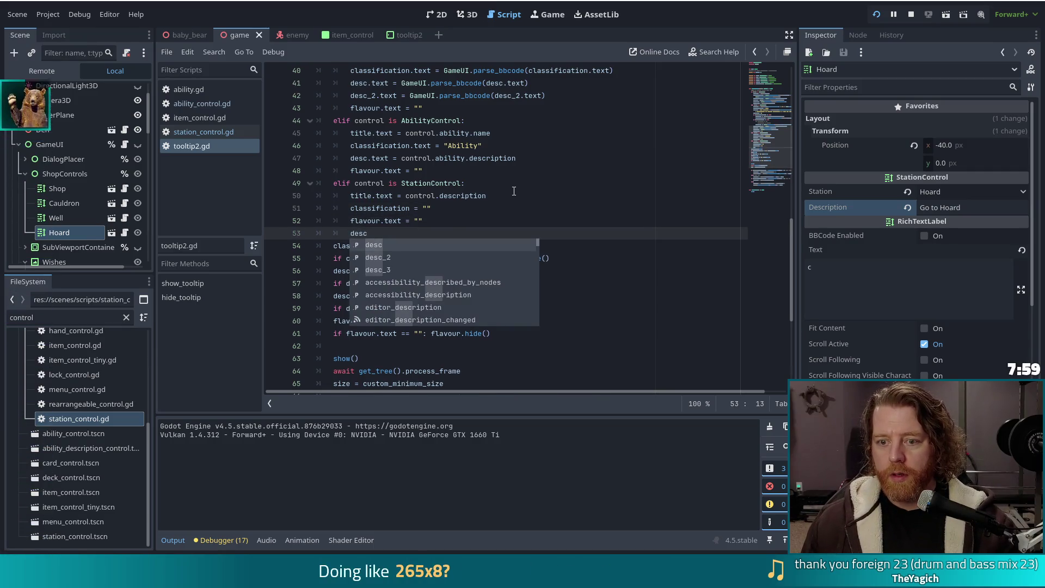
text(.text = :)
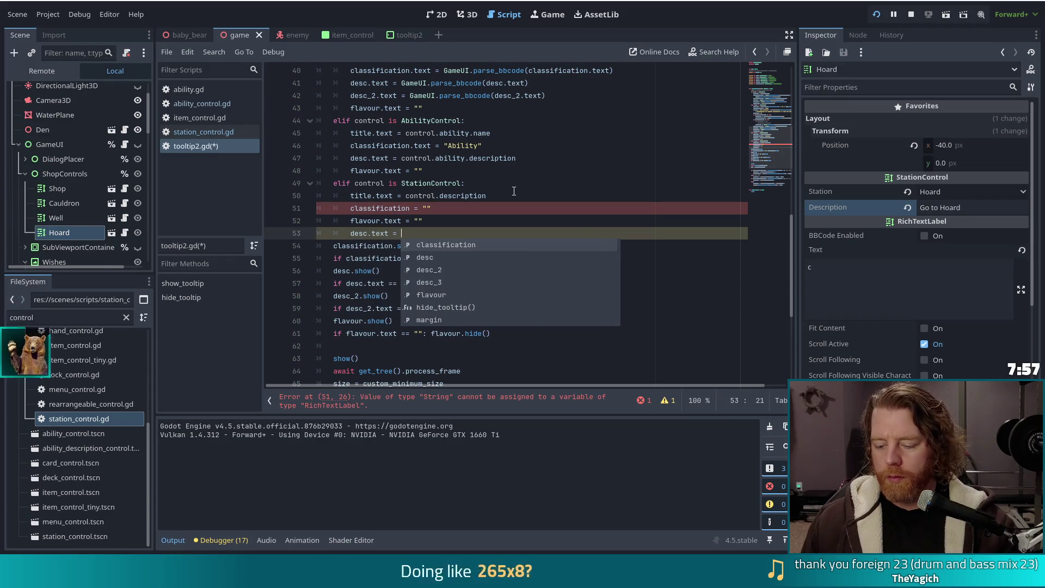
key(BackSpace)
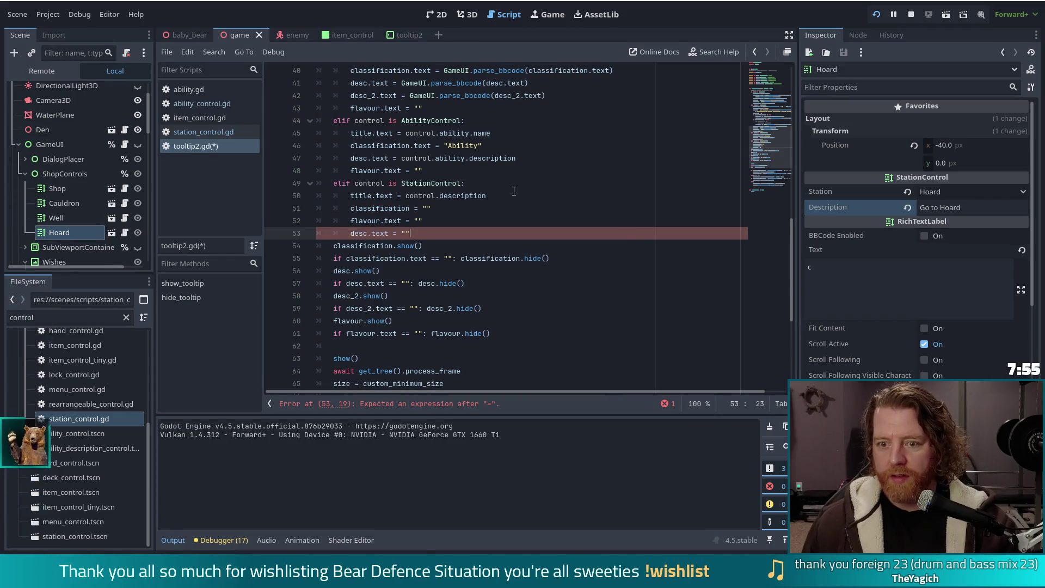
key(Up)
key(Up)
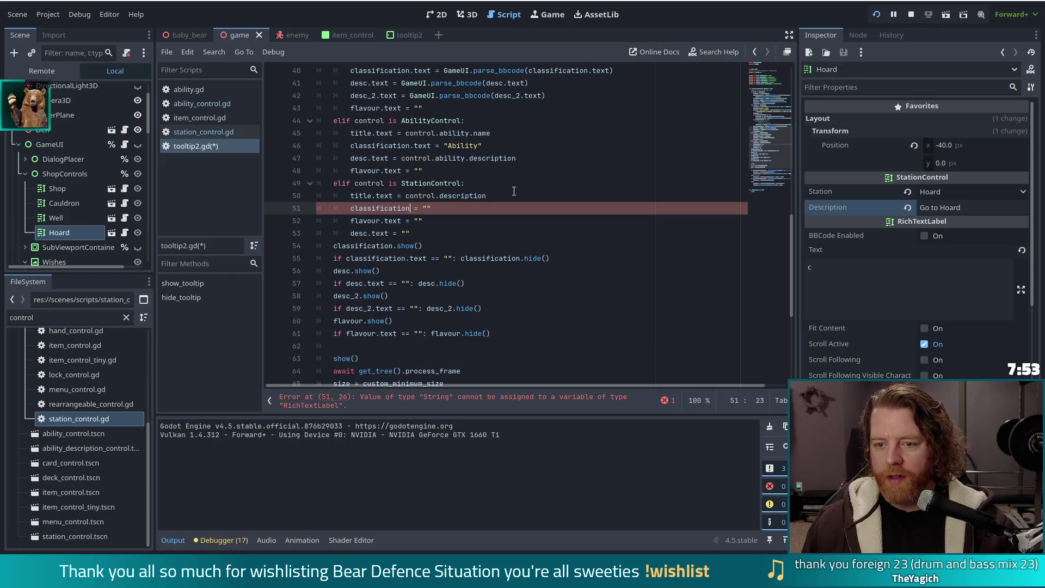
text(te)
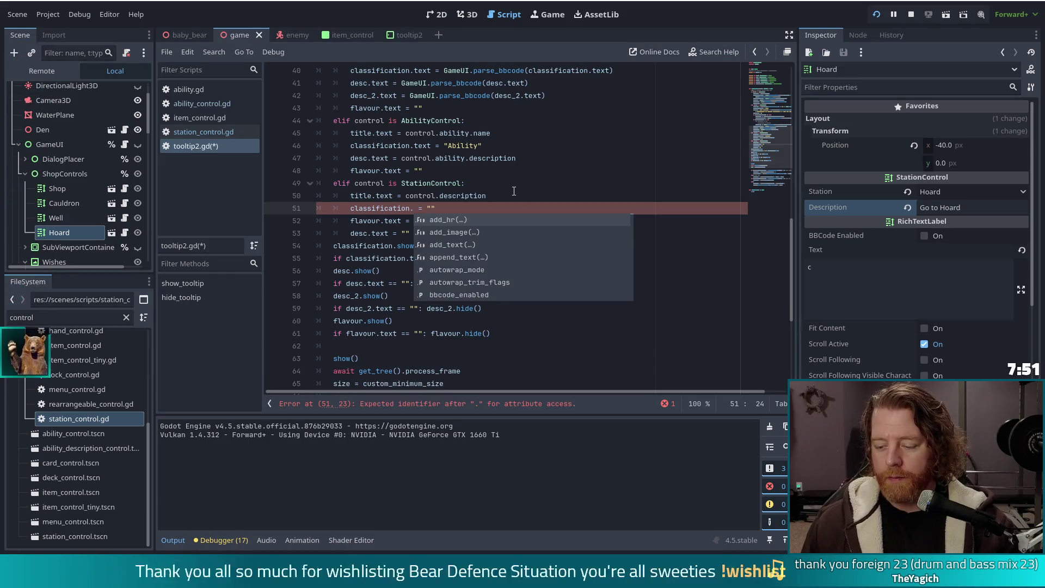
text(xt)
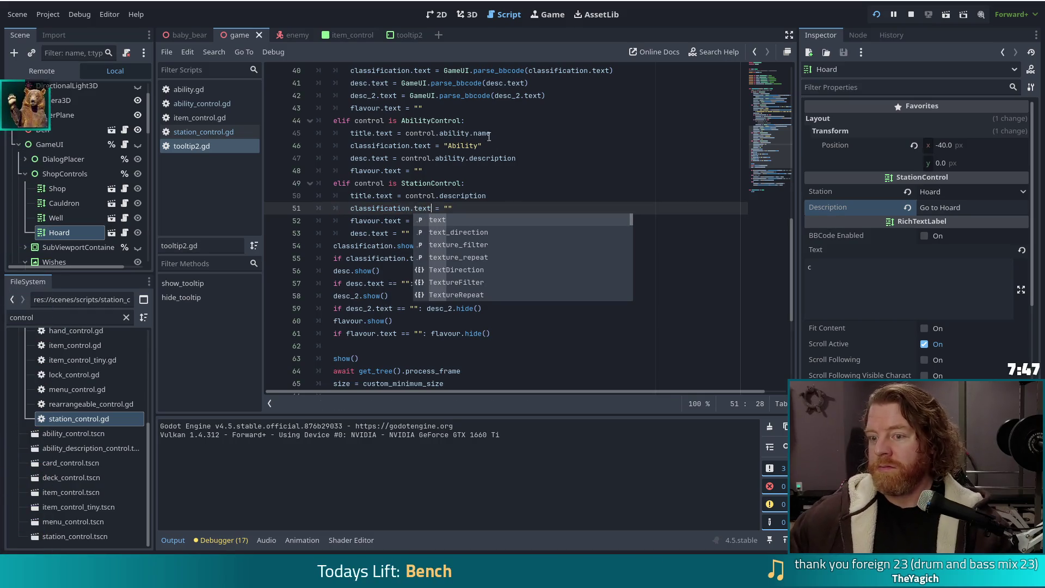
key(F5)
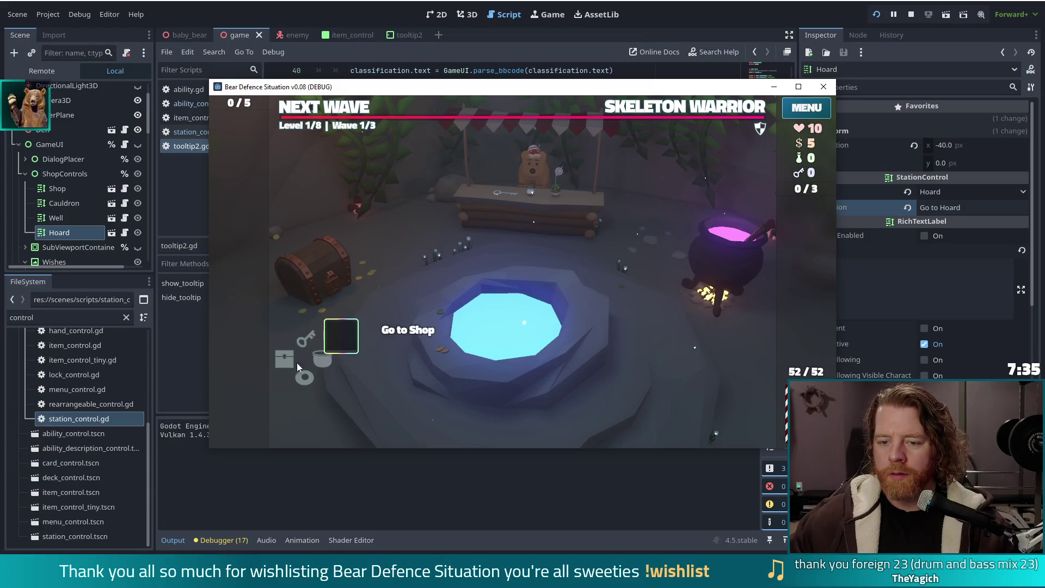
Restart the game, start a new game, check the station tooltips, then stop the run
click(877, 14)
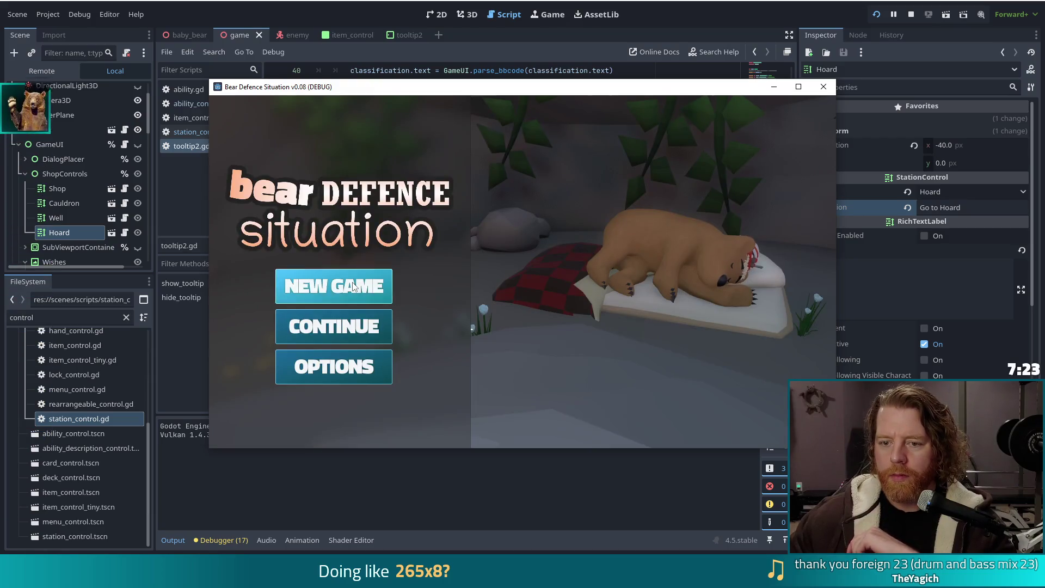
click(329, 285)
mouse_move(766, 130)
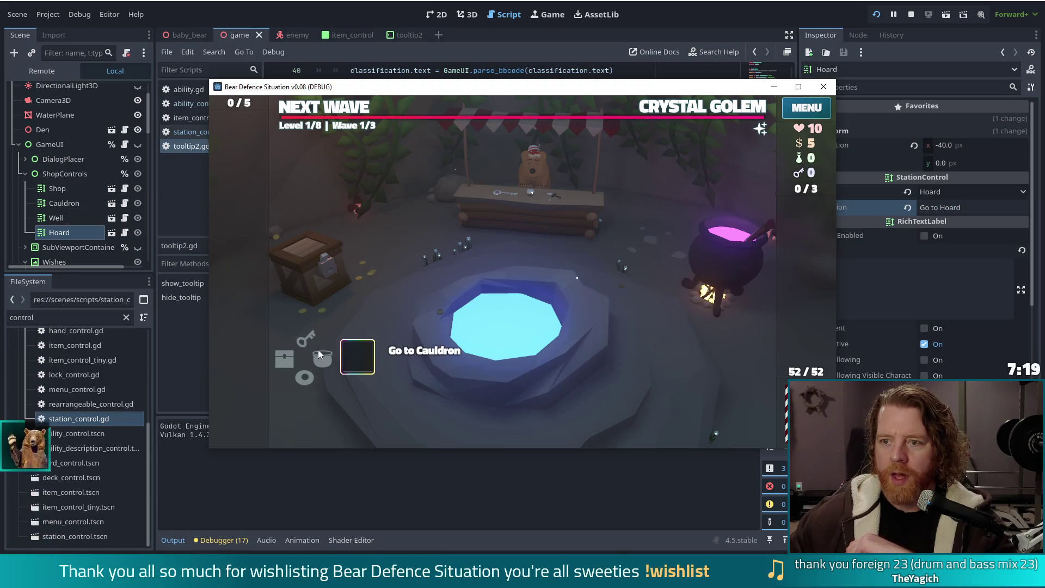
click(905, 13)
click(385, 200)
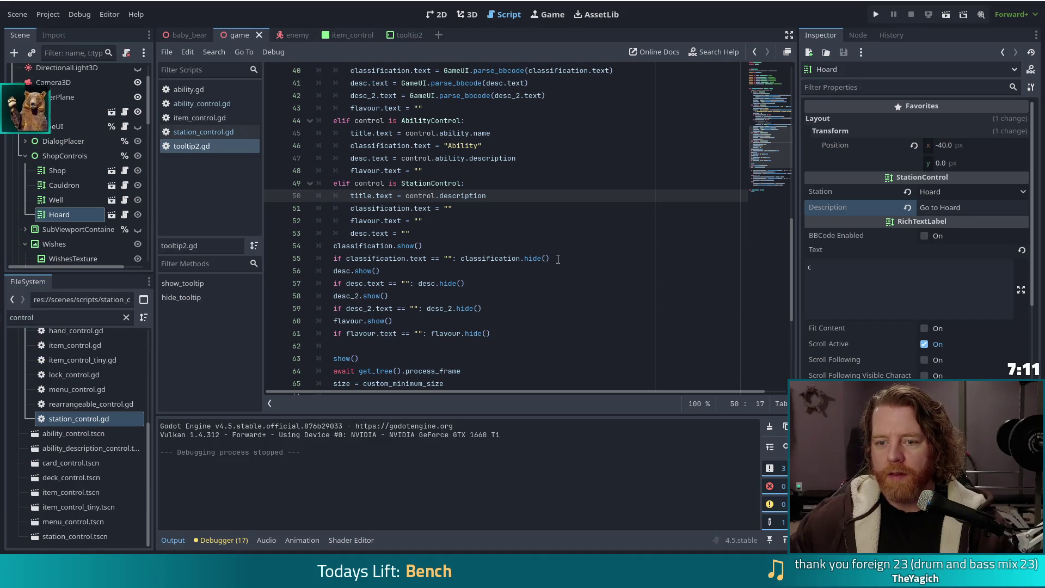
Duplicate the classification show/hide lines and turn the copies into title show/hide lines
mouse_move(557, 261)
mouse_down()
mouse_move(392, 243)
mouse_move(409, 234)
mouse_up()
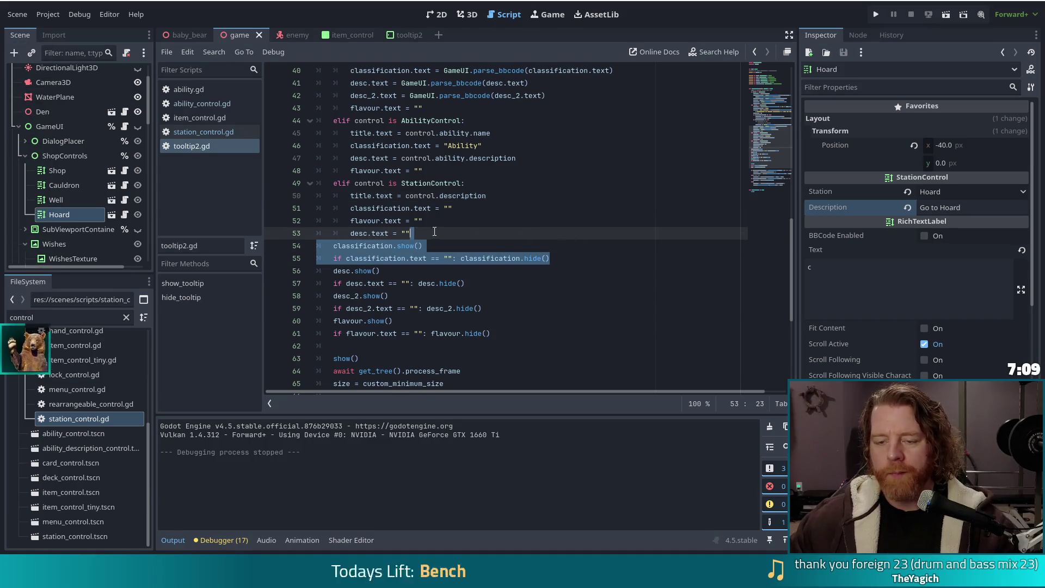
key(ctrl+shift+d)
double_click(362, 246)
text(title)
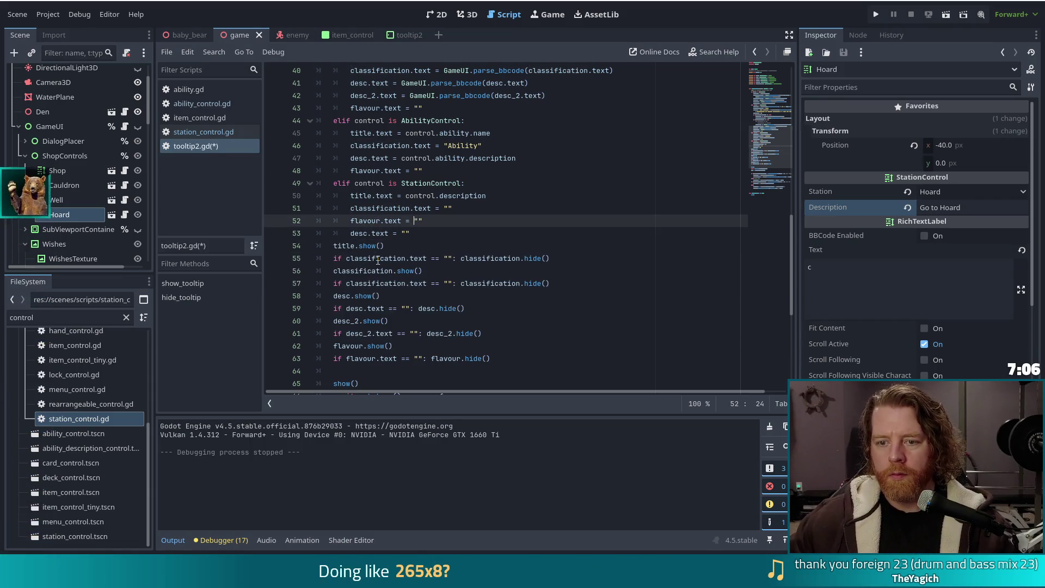
double_click(380, 259)
text(title.te)
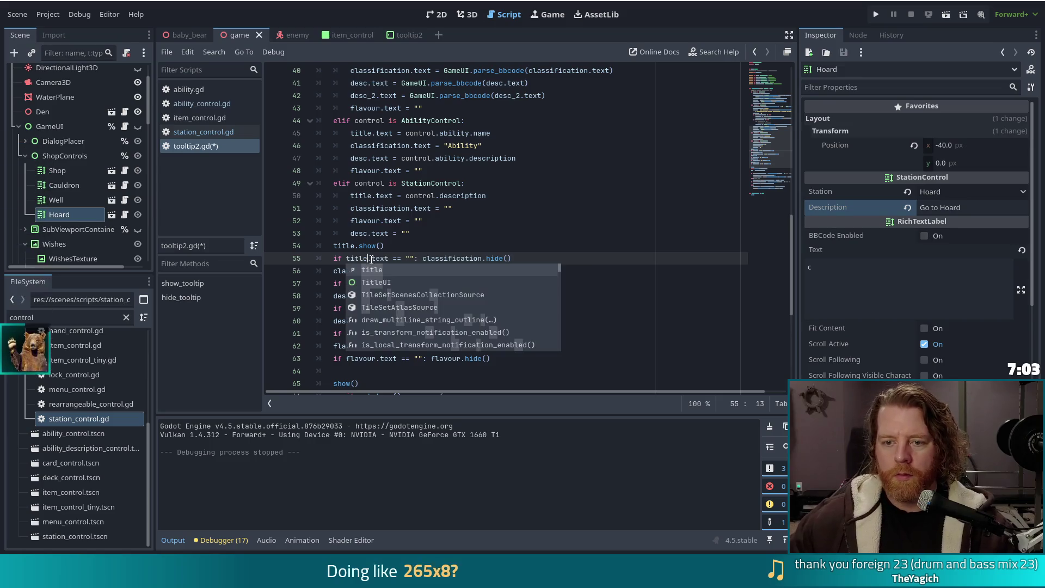
double_click(451, 258)
text(title)
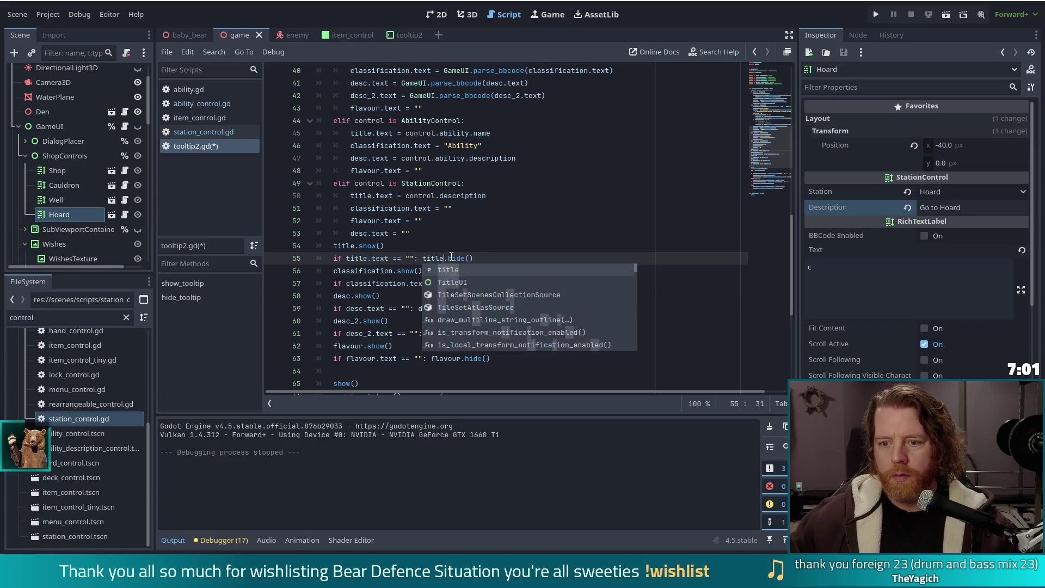
click(443, 241)
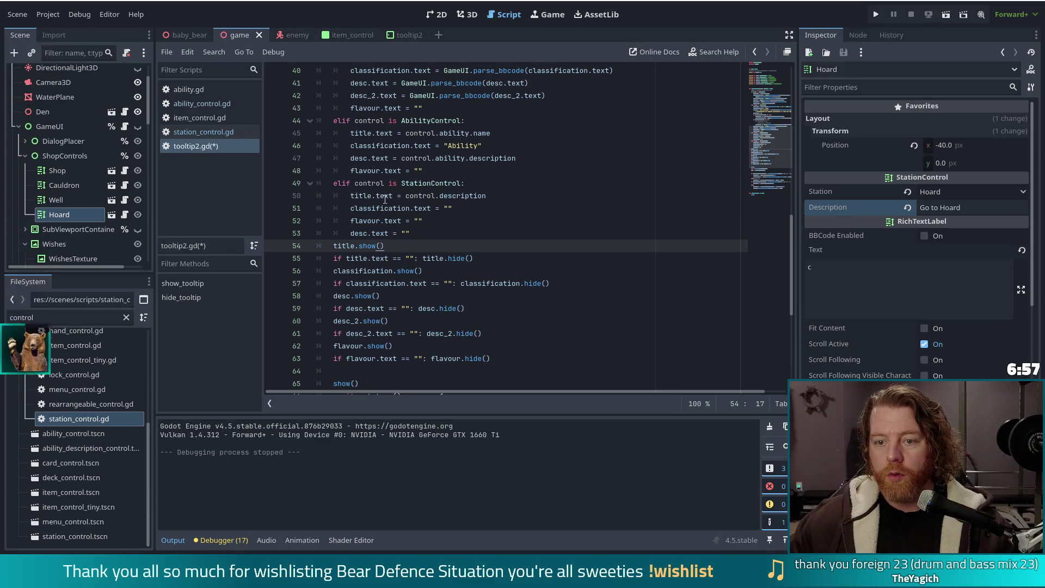
Blank the station title and set desc.text to control.description, then save and run
drag(486, 197, 408, 198)
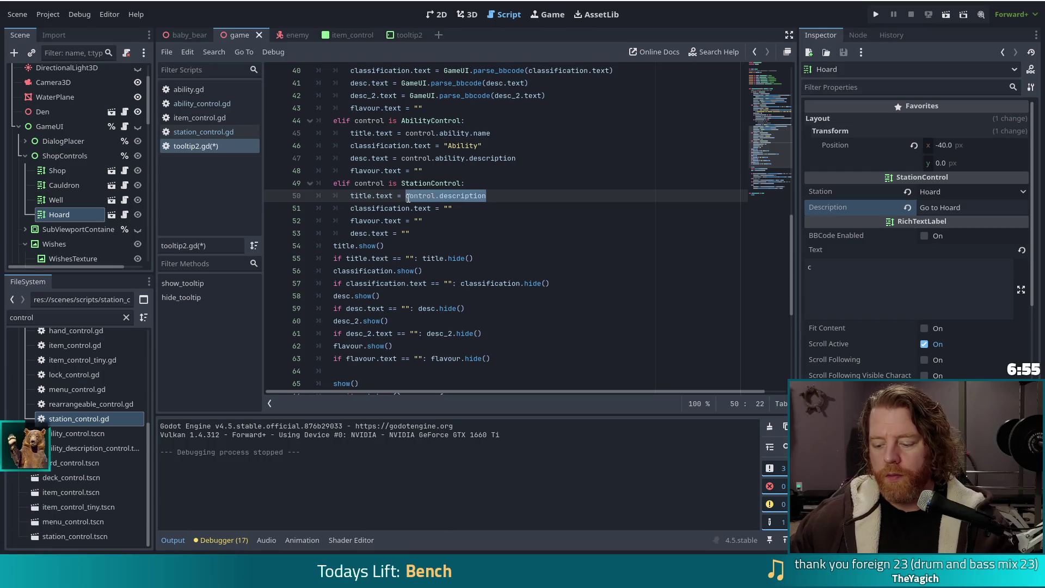
text(")
drag(410, 195, 491, 196)
key(BackSpace)
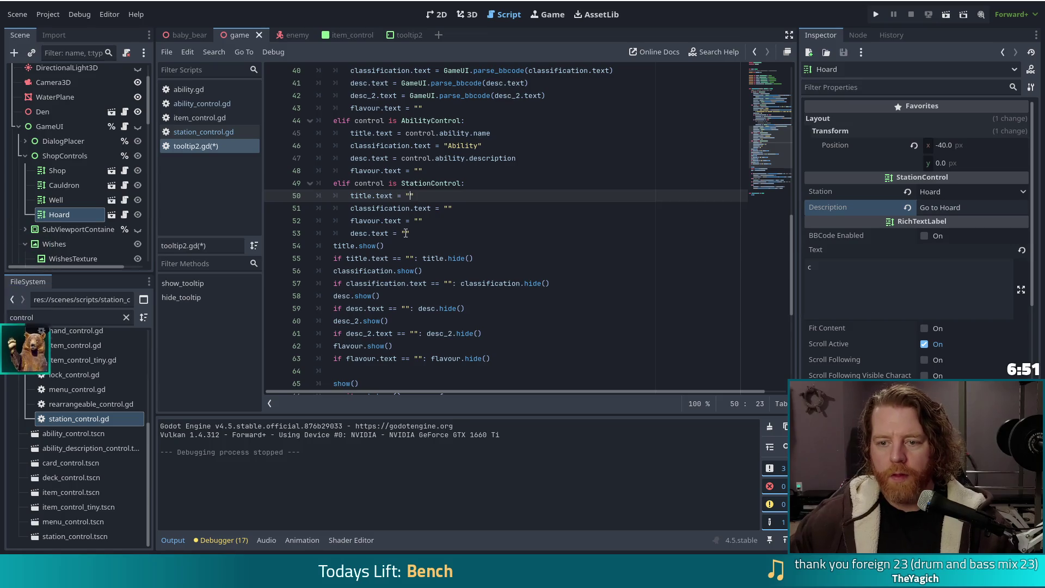
double_click(406, 233)
text(contro)
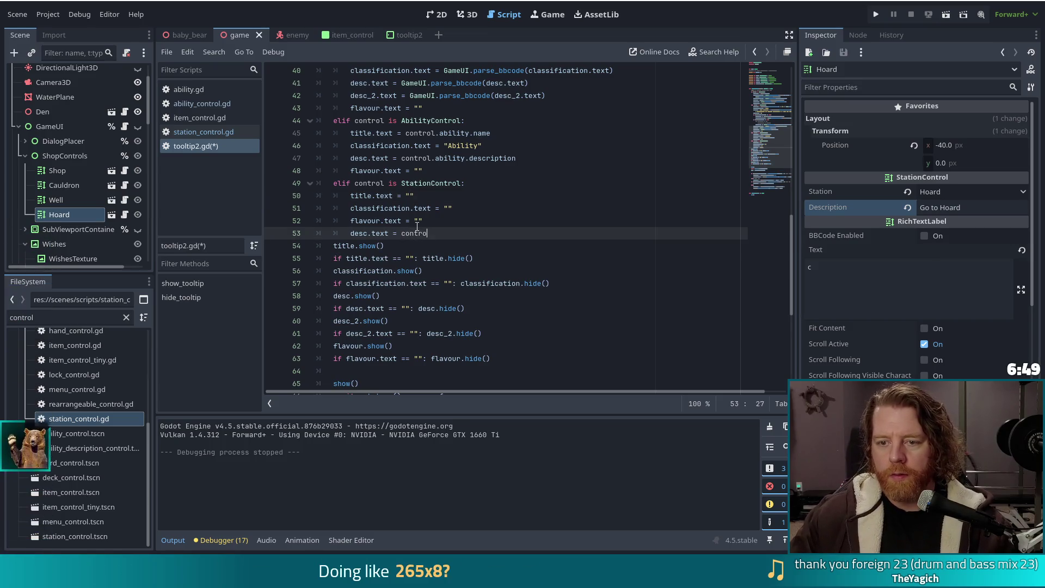
text(l.description)
key(ctrl+s)
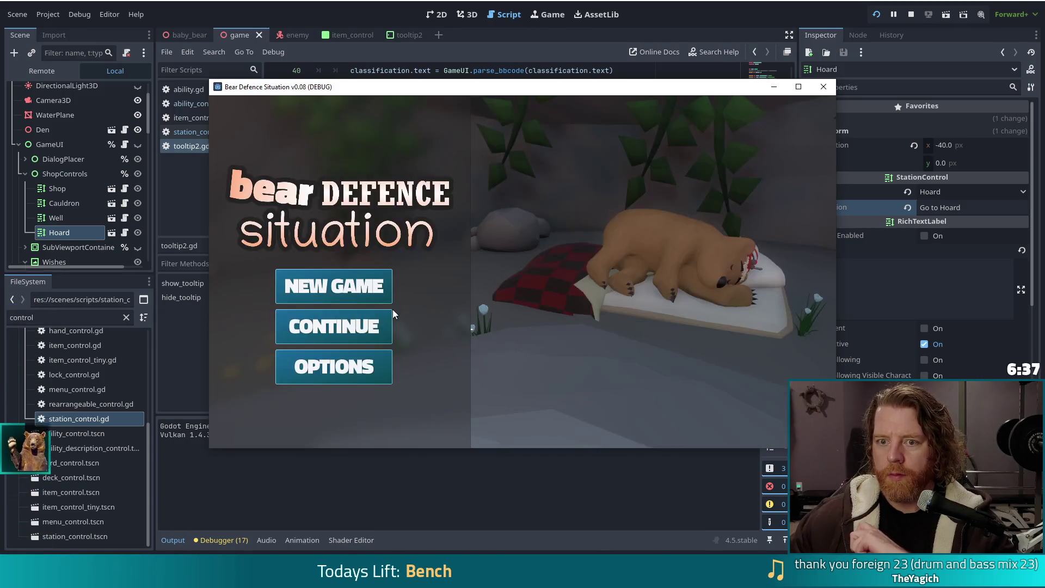
Start a new game, confirm the Cauldron tooltip reads 'Go to Cauldron', and return to the editor
click(386, 288)
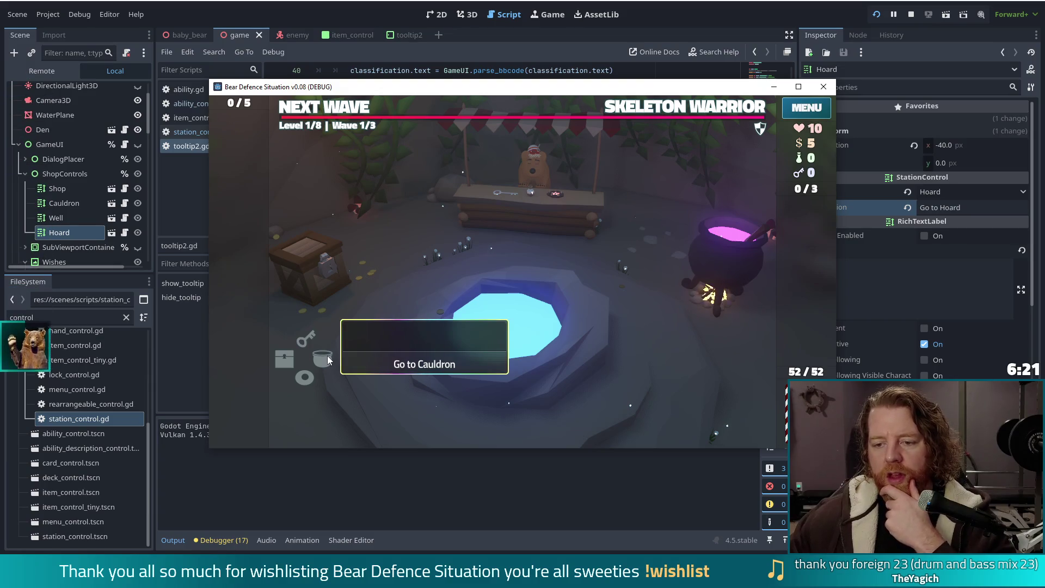
click(362, 11)
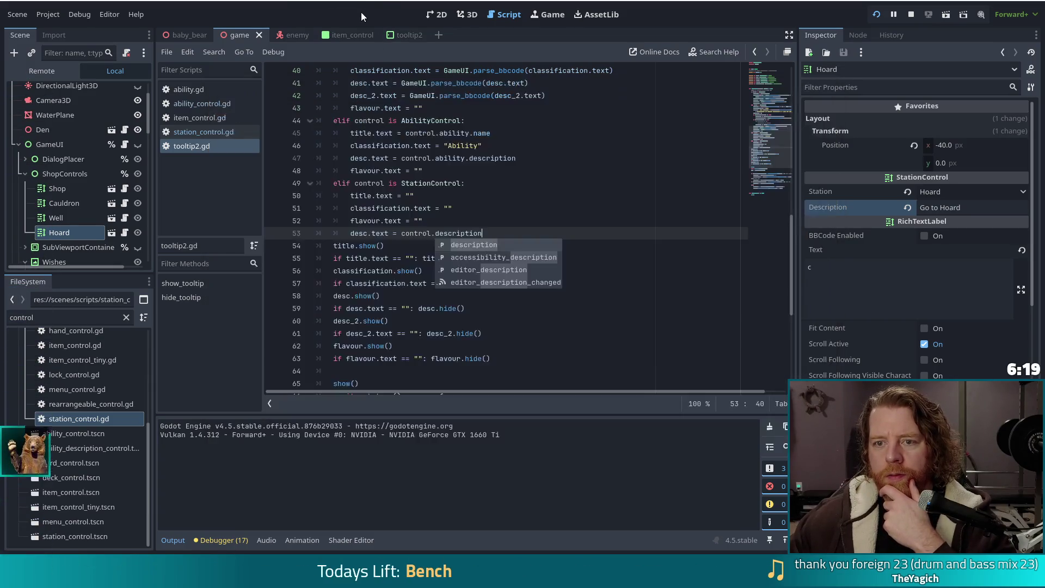
Show the tooltip2 scene in the 2D editor and select its Title label
click(412, 222)
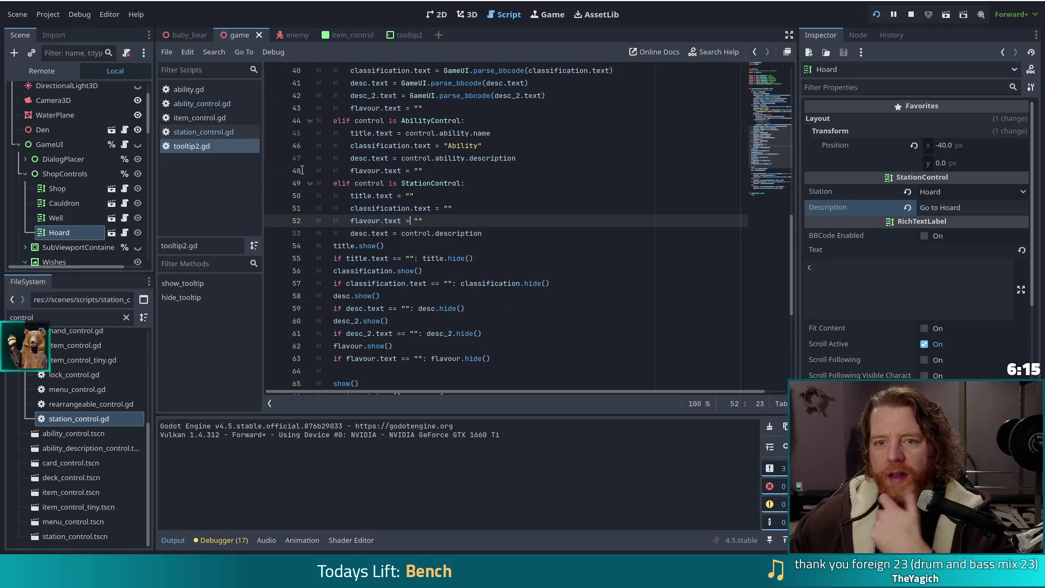
click(407, 34)
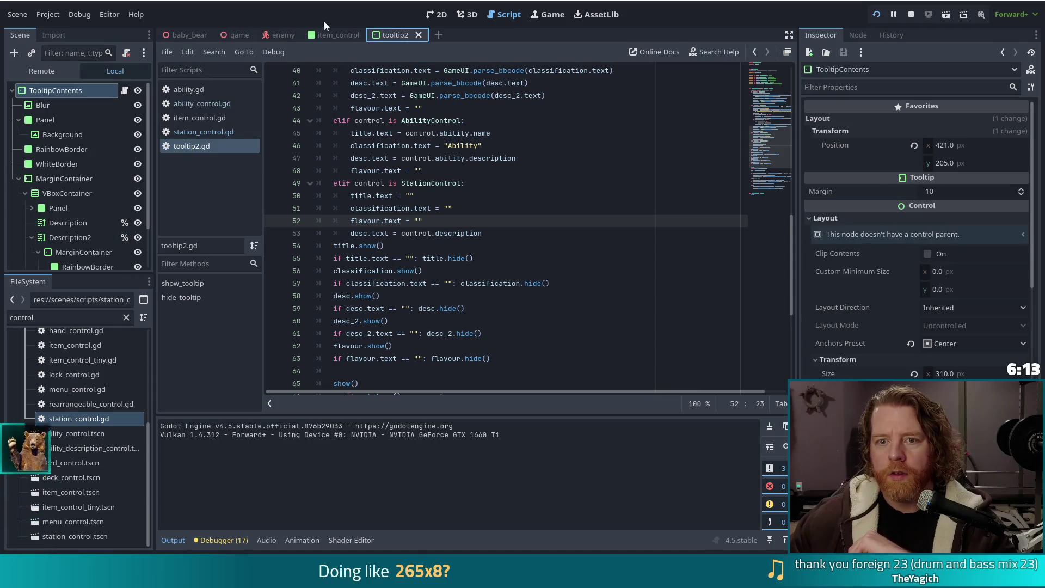
click(437, 14)
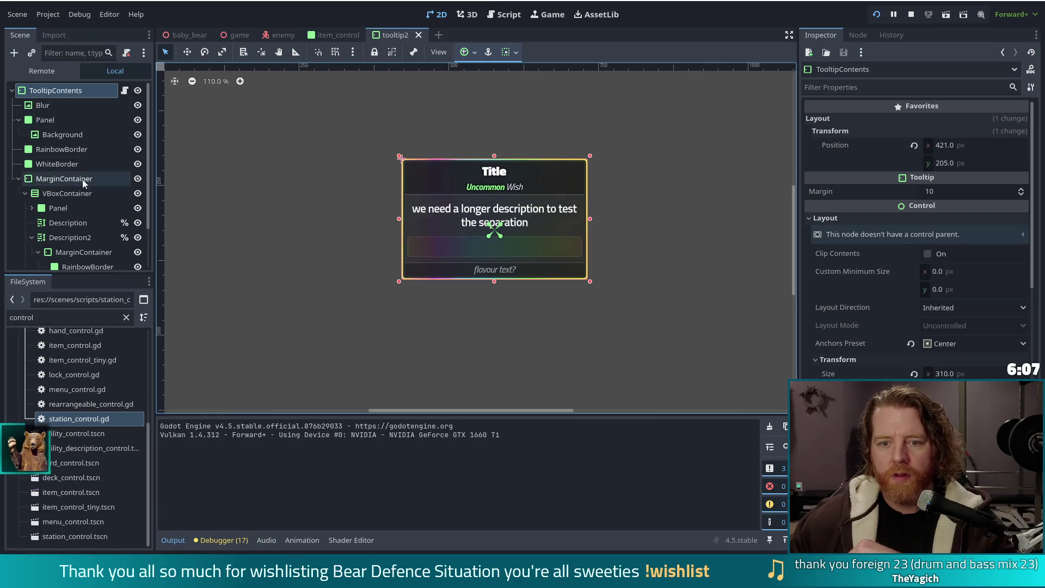
click(511, 178)
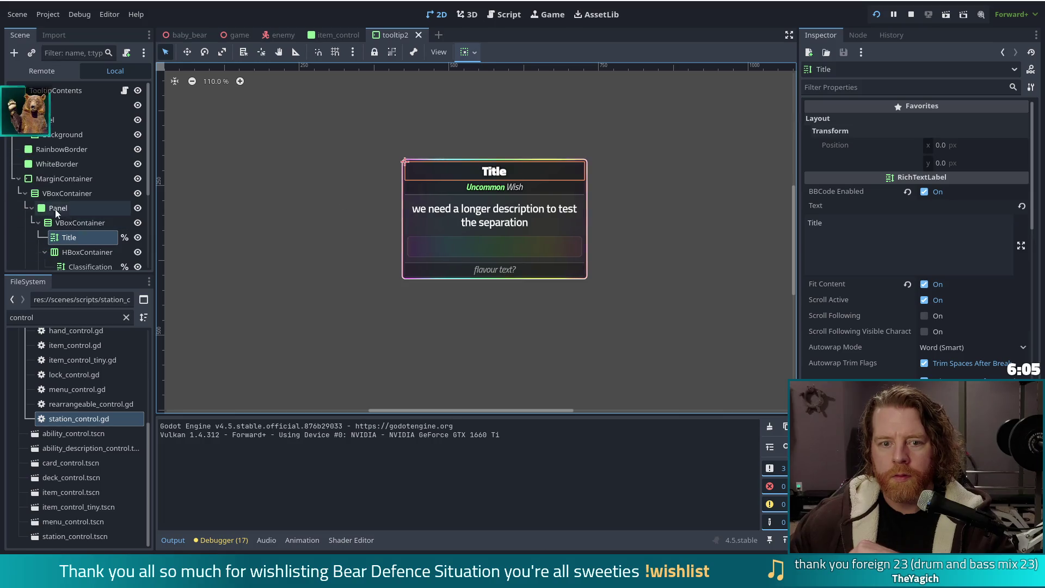
click(83, 224)
click(64, 193)
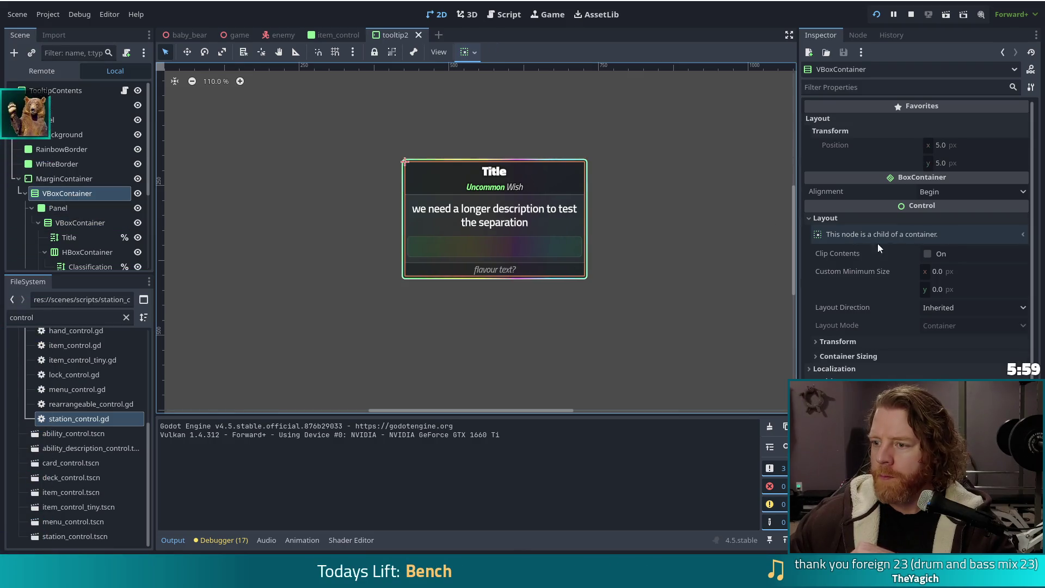
click(67, 222)
click(74, 241)
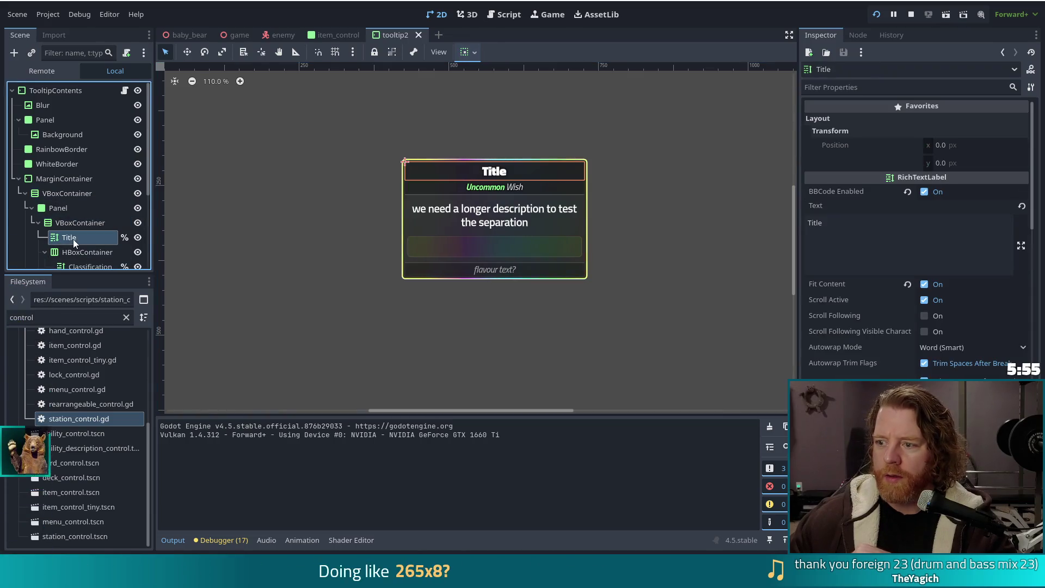
scroll(841, 334, down, 10)
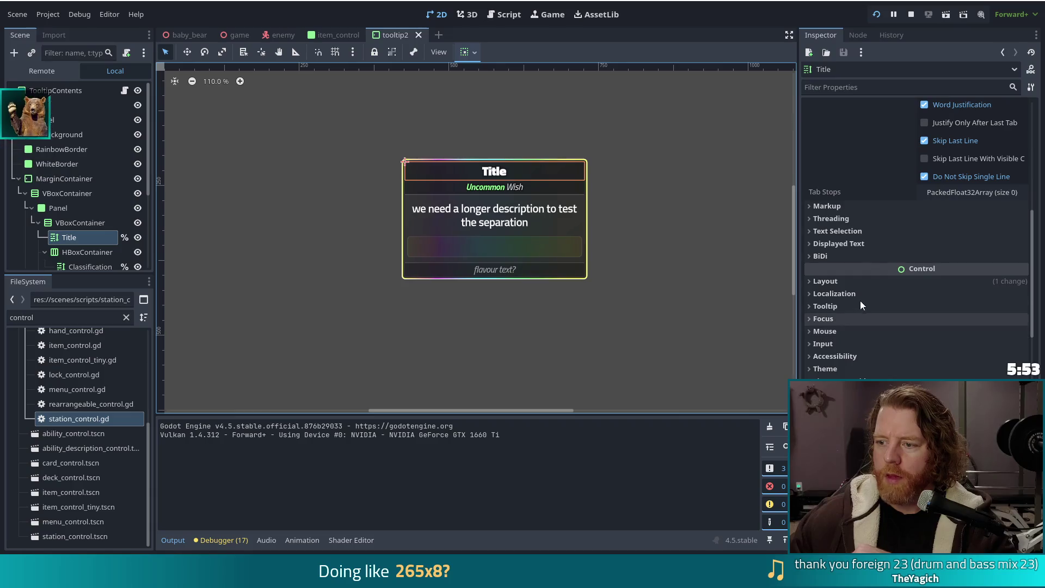
scroll(870, 361, down, 3)
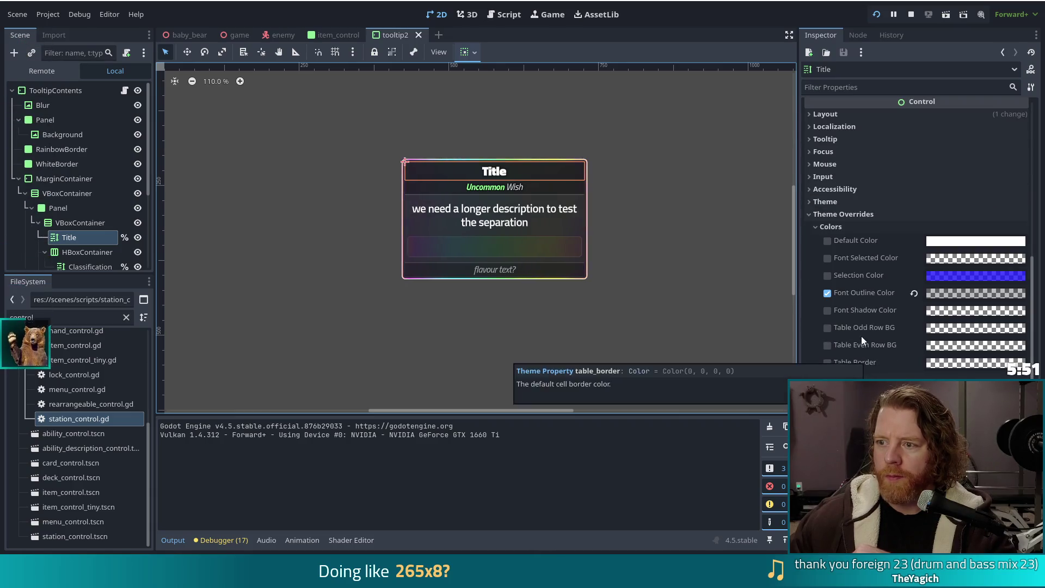
scroll(861, 336, up, 2)
scroll(815, 325, up, 2)
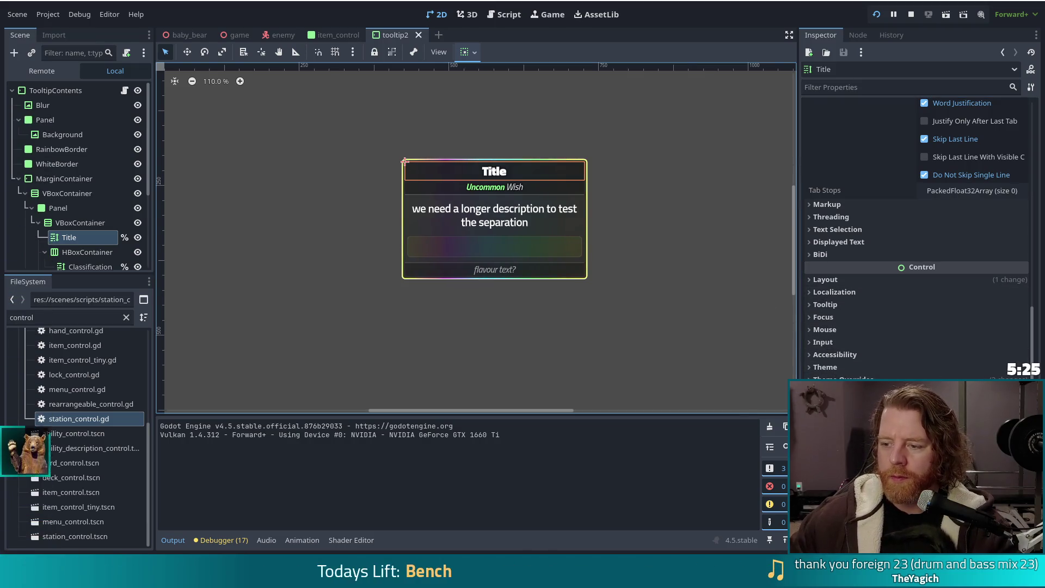
scroll(918, 234, up, 4)
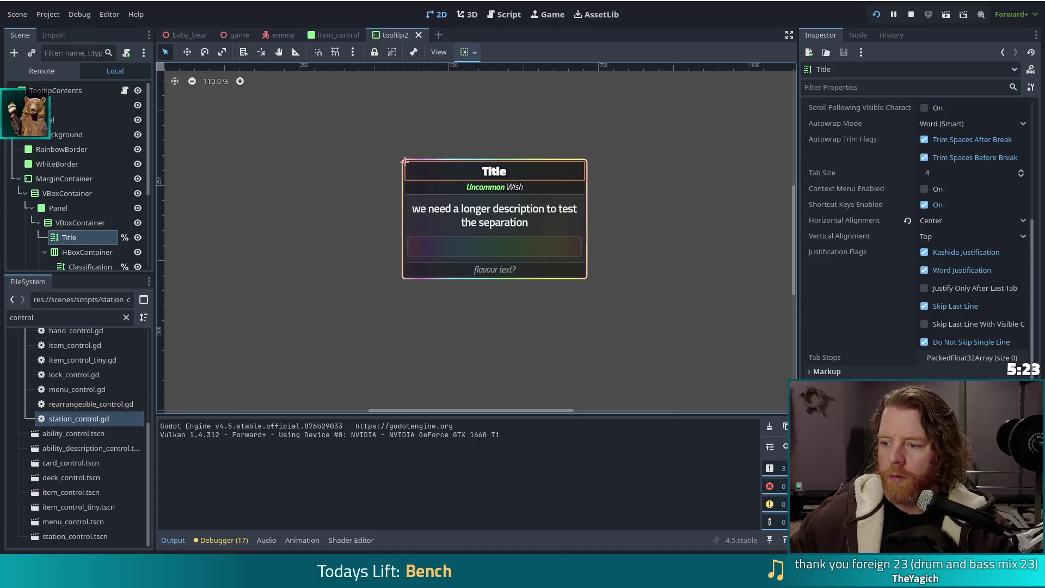
scroll(917, 234, down, 3)
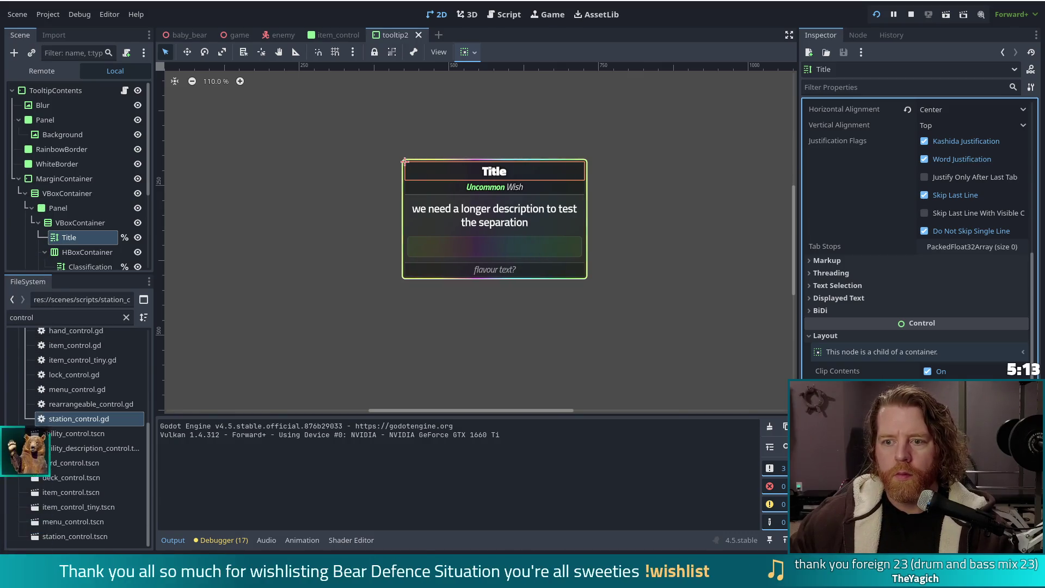
click(57, 92)
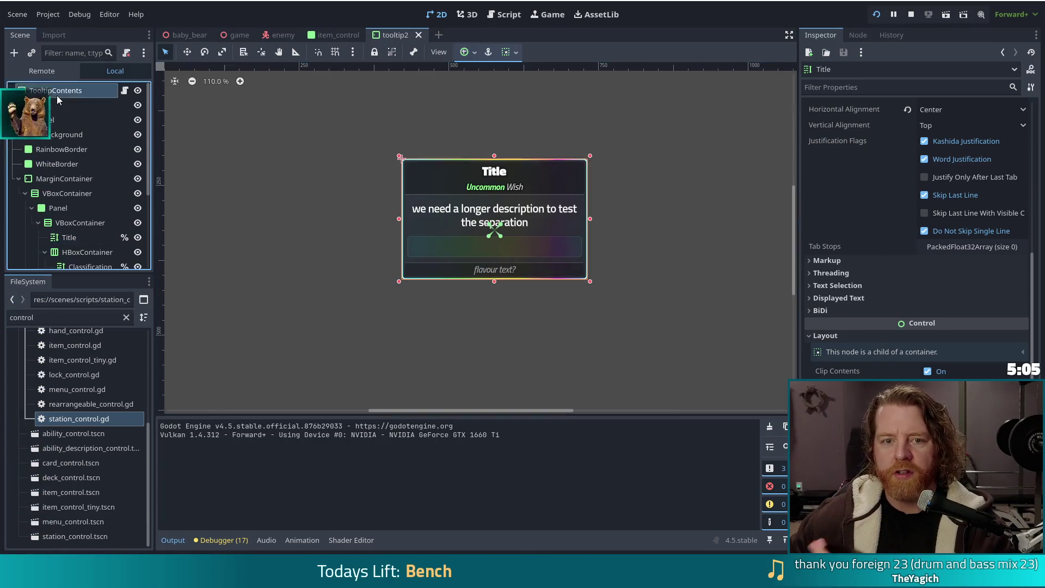
mouse_move(903, 303)
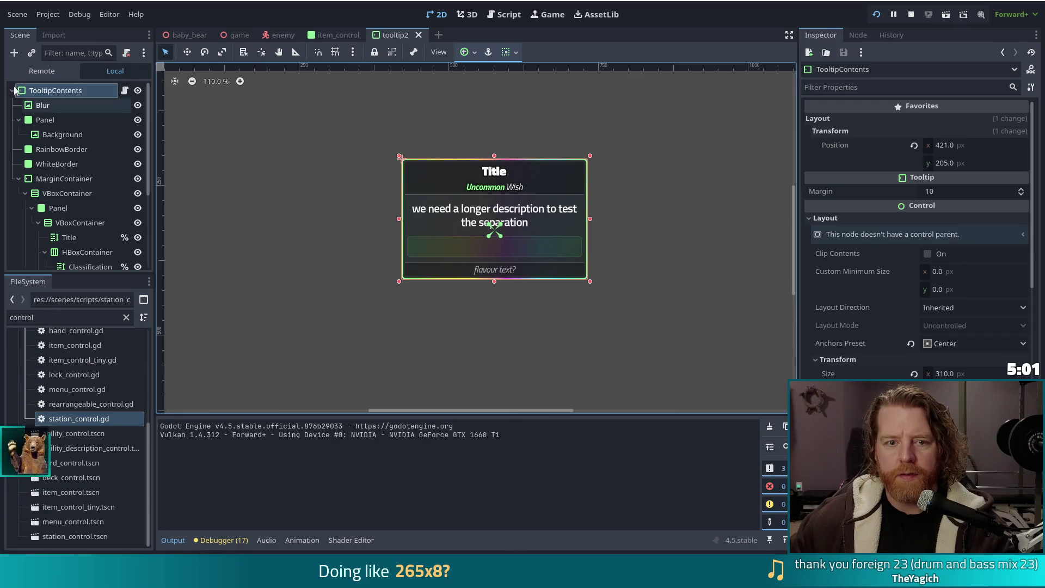
right_click(37, 93)
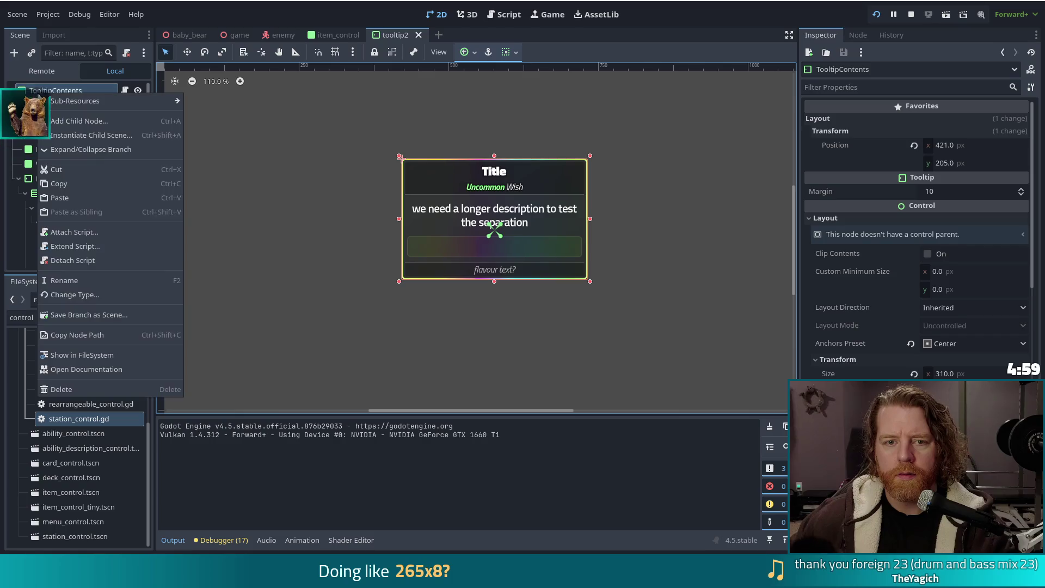
click(68, 295)
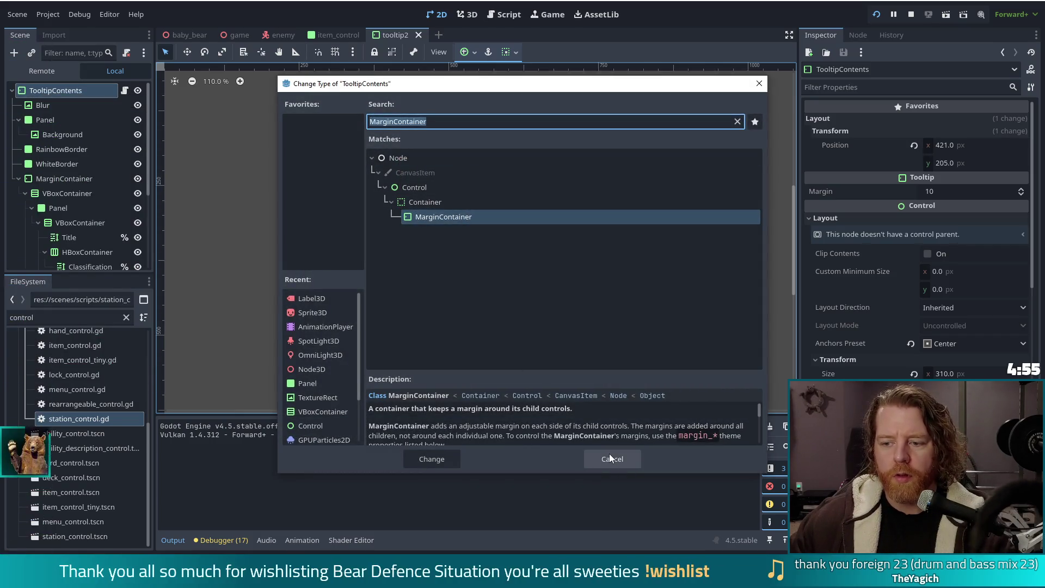
click(610, 453)
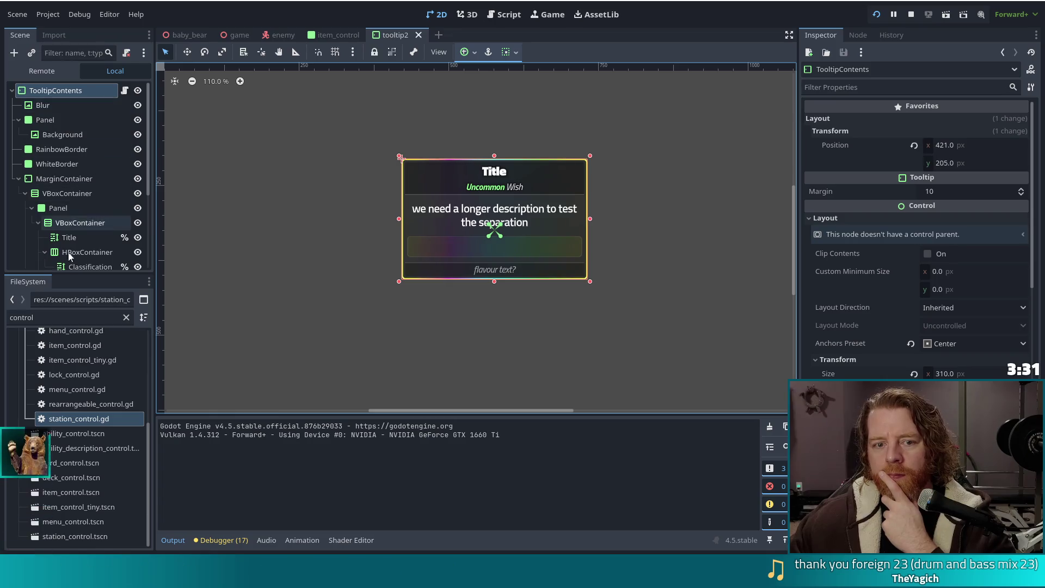
click(68, 194)
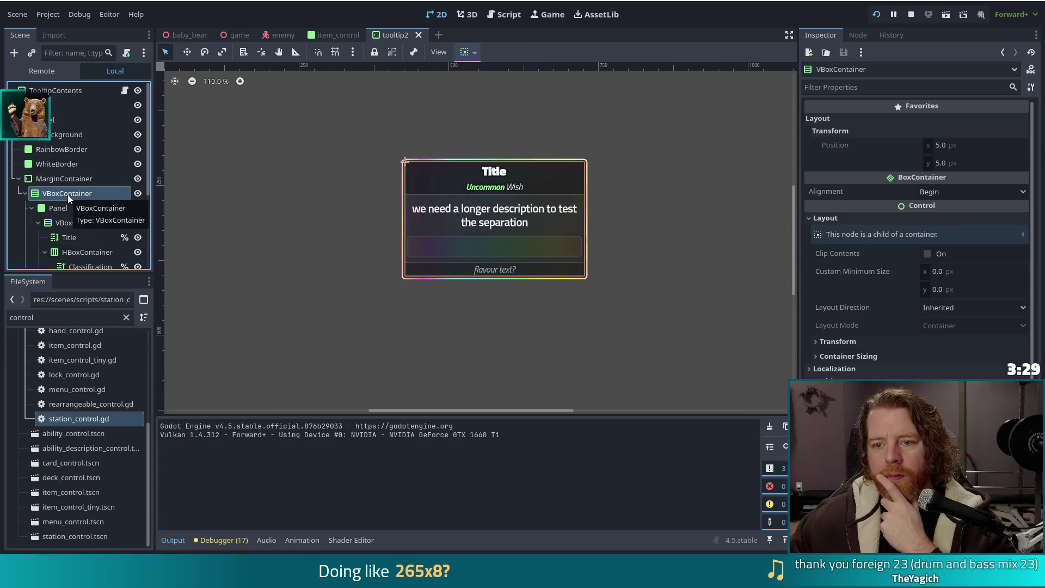
click(60, 91)
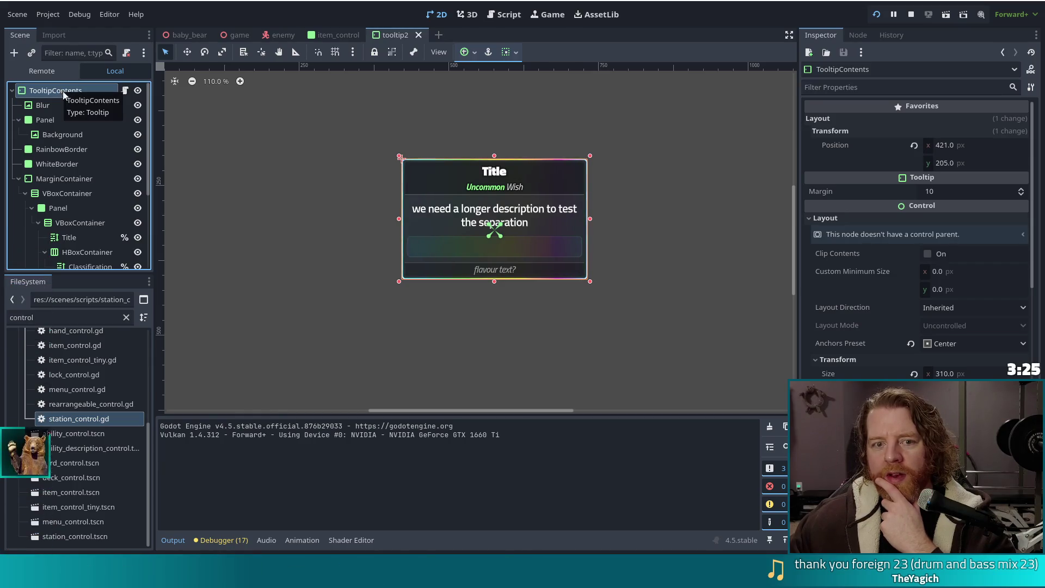
click(61, 179)
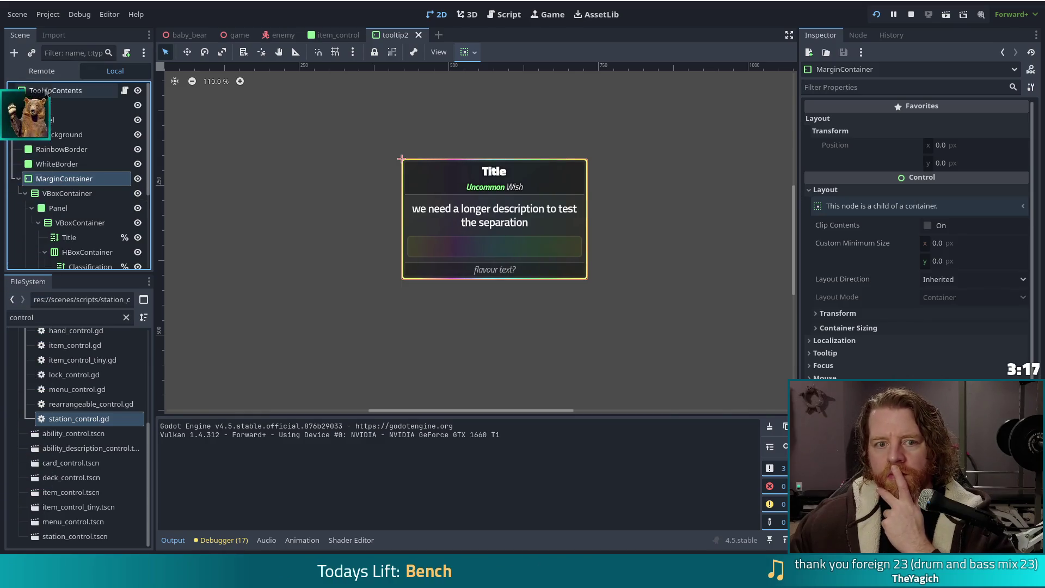
click(45, 91)
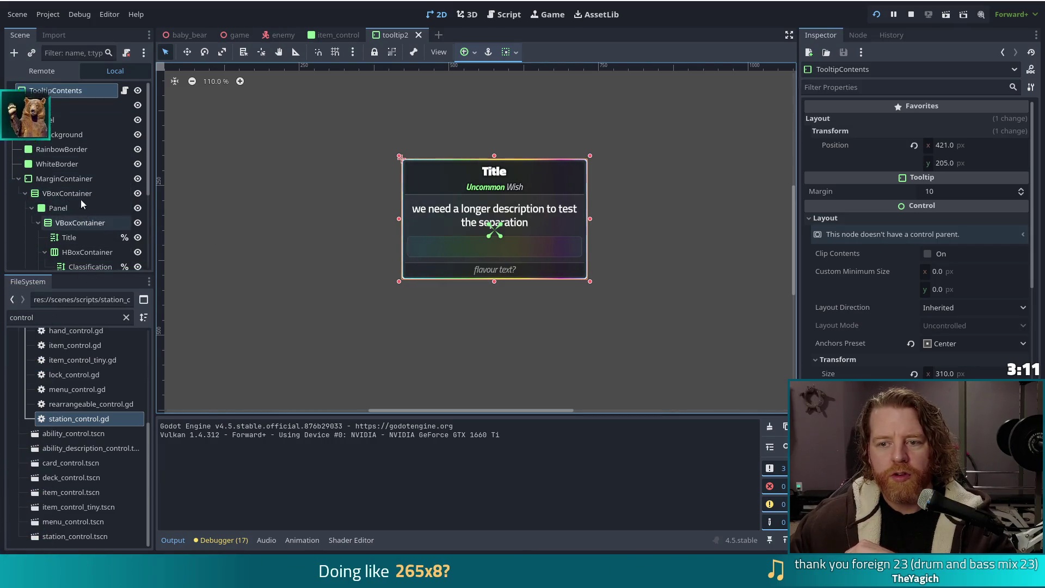
scroll(87, 198, down, 1)
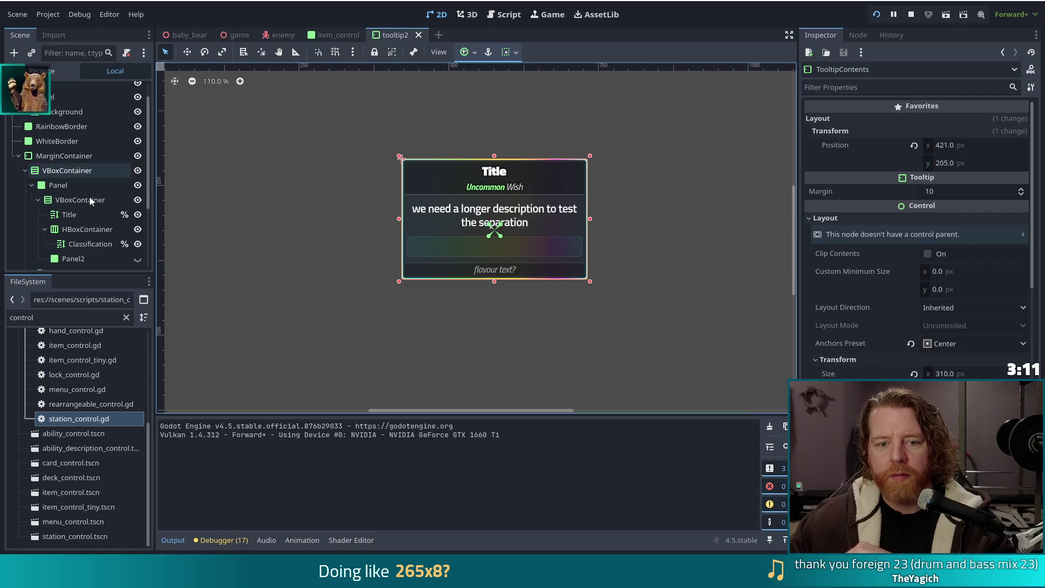
click(138, 185)
click(138, 186)
click(138, 186)
click(138, 185)
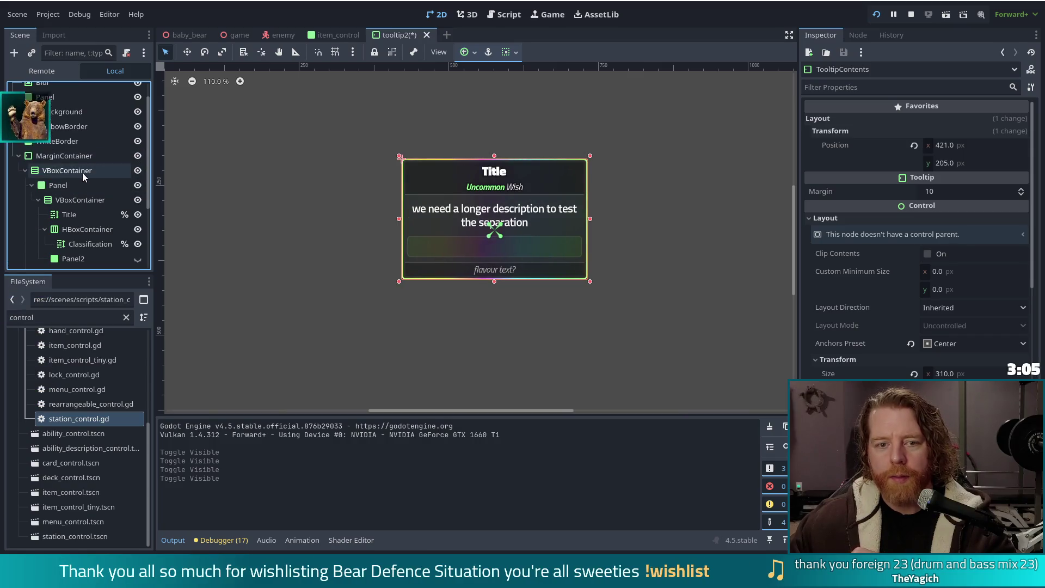
click(82, 171)
click(136, 173)
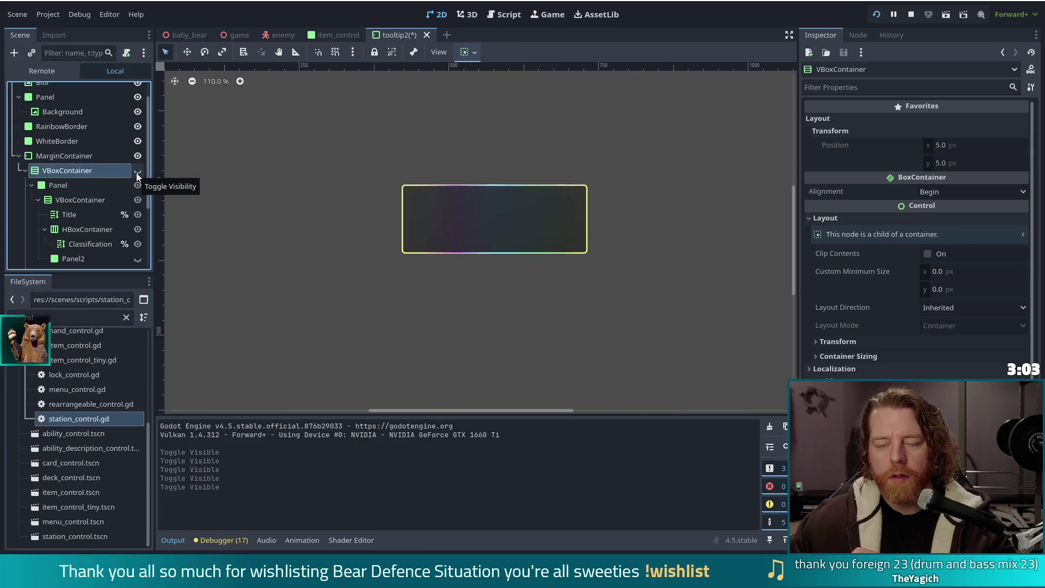
click(137, 174)
click(136, 173)
click(137, 173)
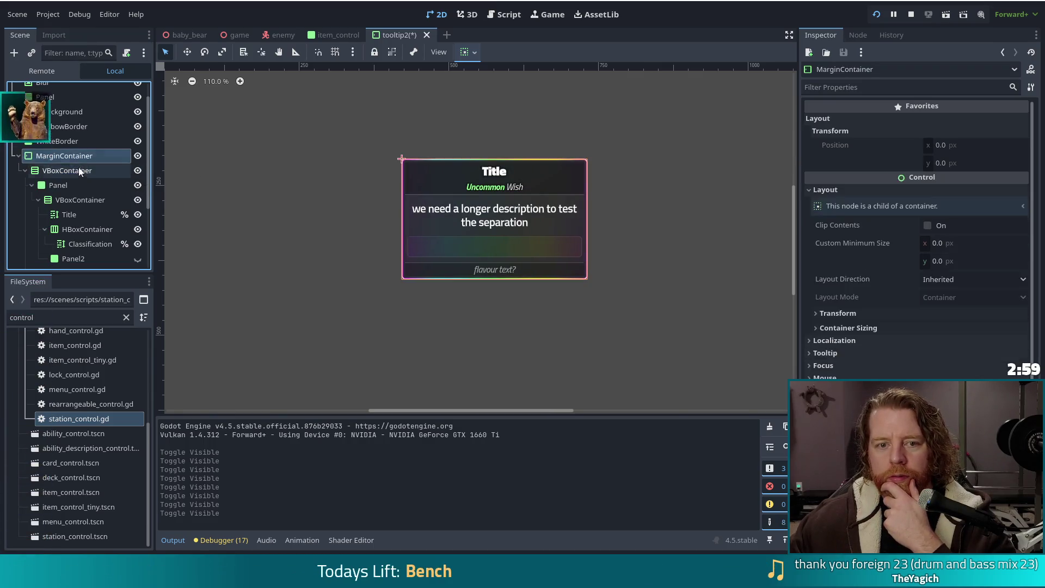
click(137, 171)
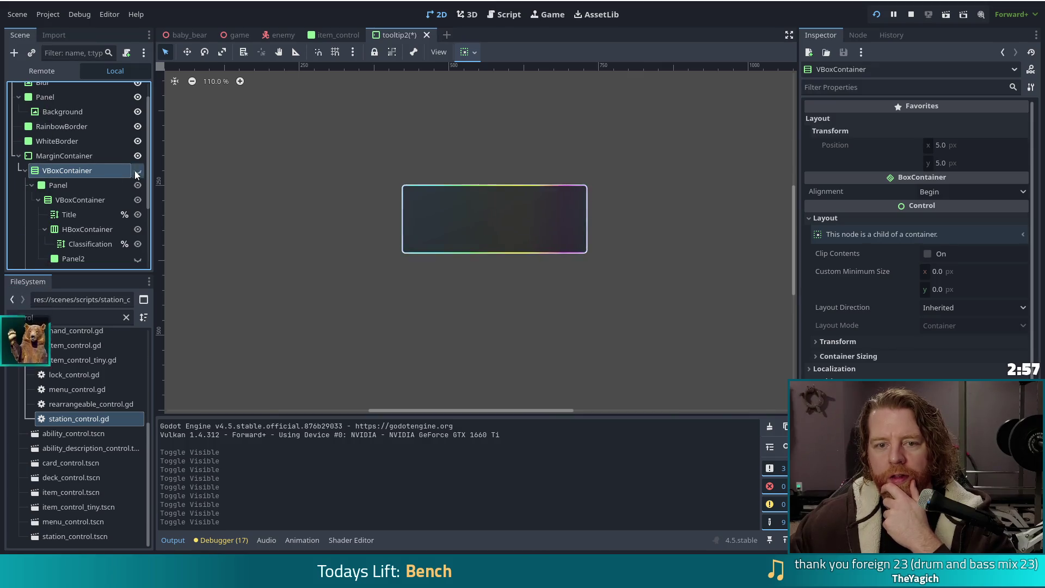
click(137, 171)
click(138, 155)
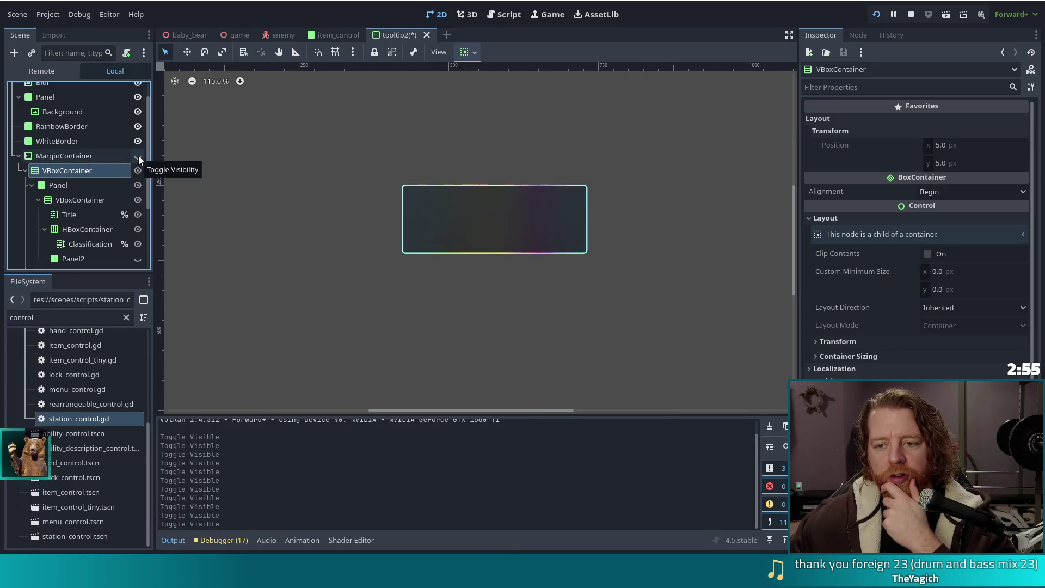
click(138, 156)
scroll(86, 175, up, 1)
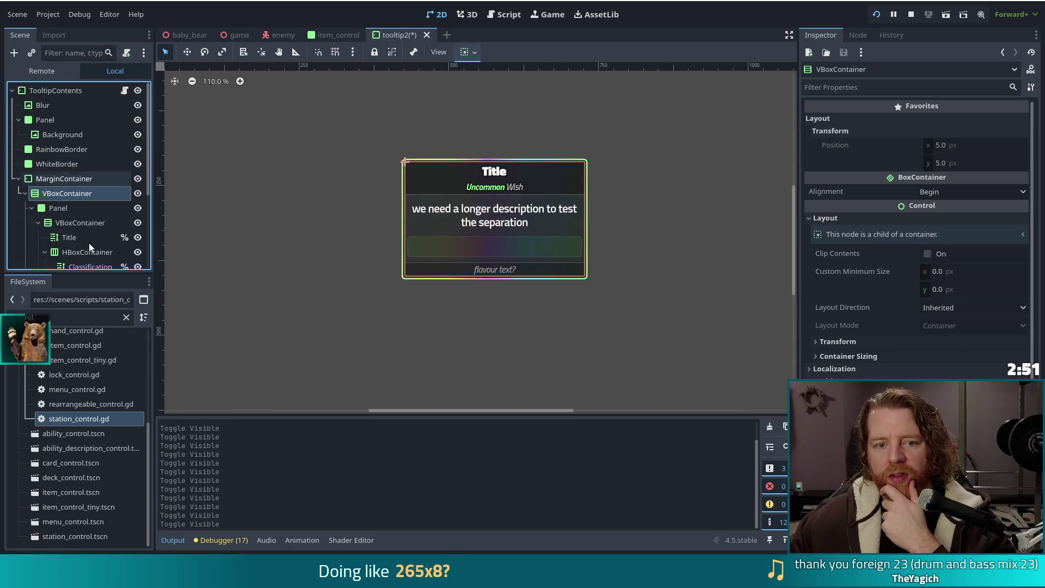
scroll(89, 243, down, 4)
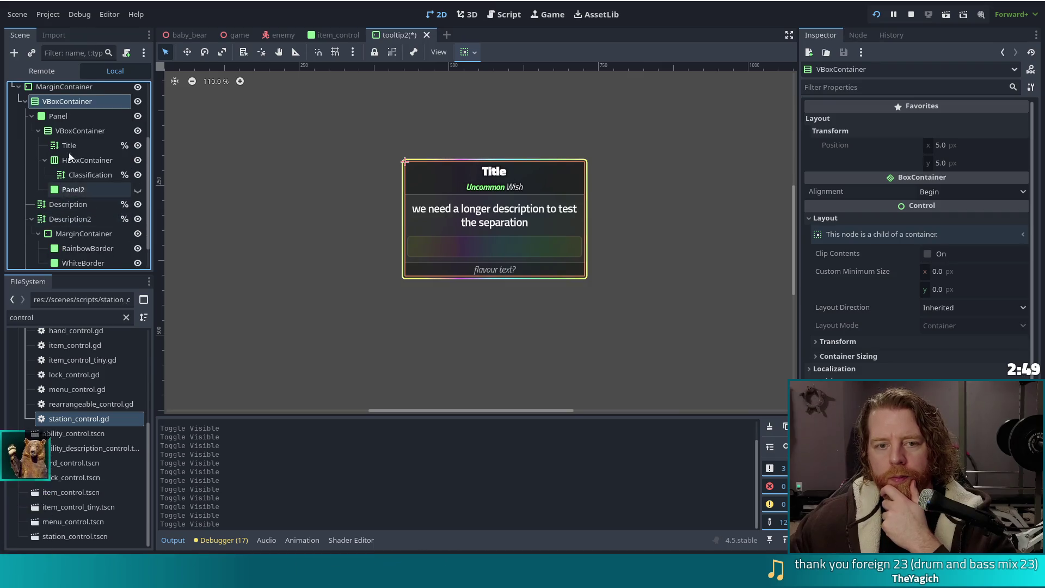
click(138, 147)
click(137, 147)
click(138, 147)
click(137, 147)
click(136, 175)
click(137, 148)
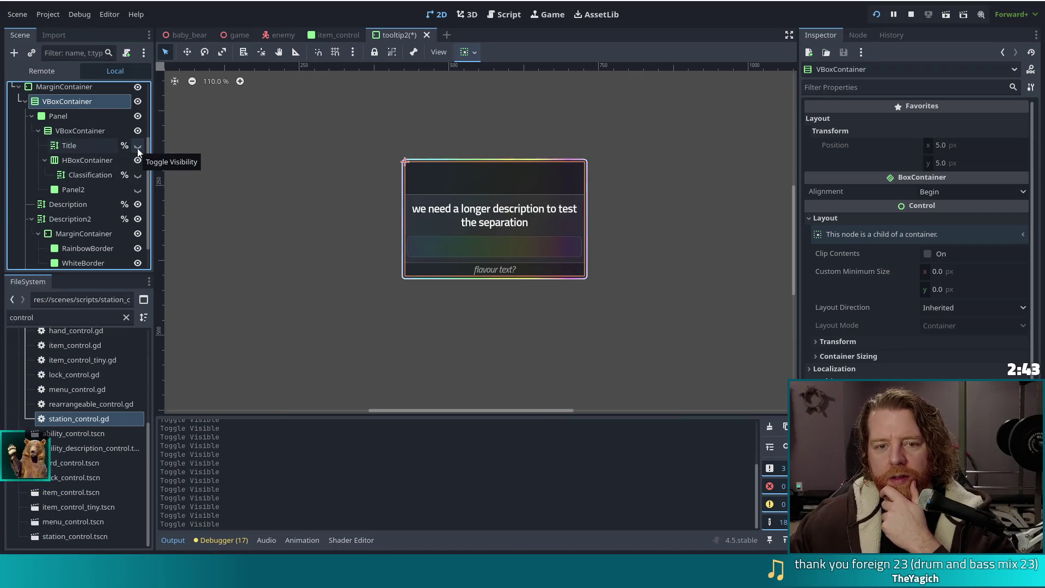
click(138, 146)
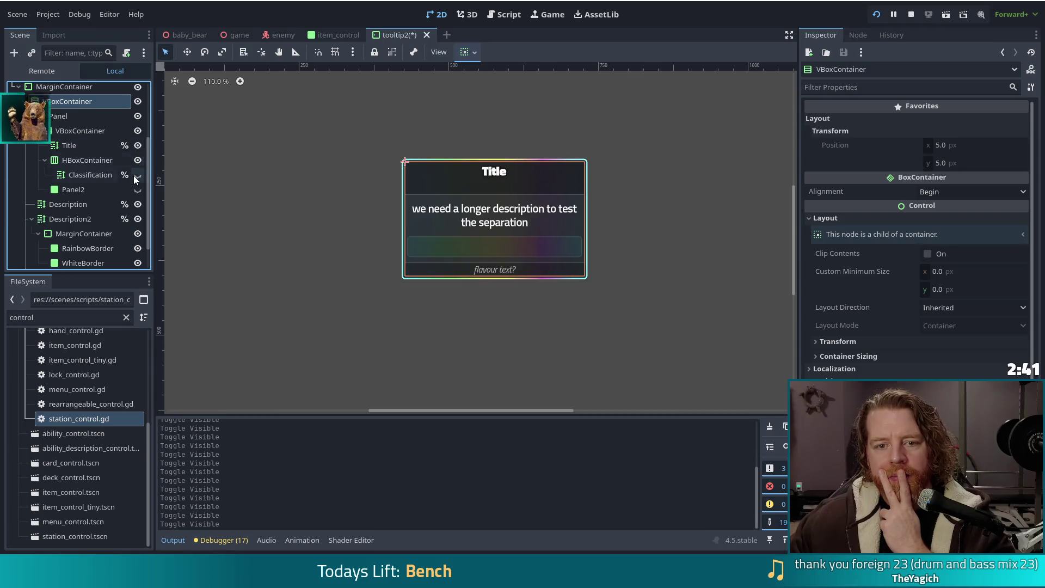
click(138, 174)
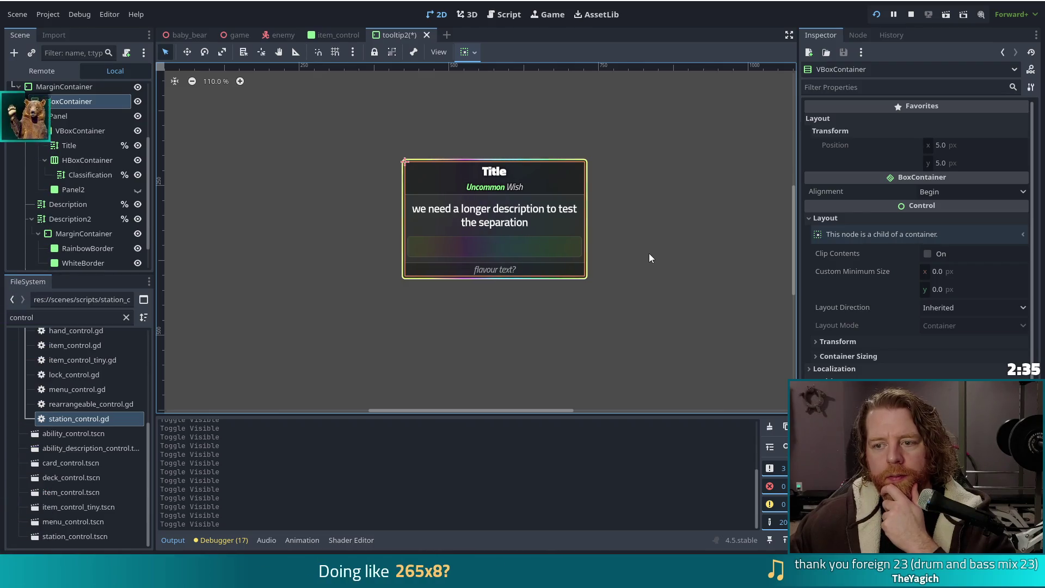
scroll(100, 175, up, 3)
click(60, 90)
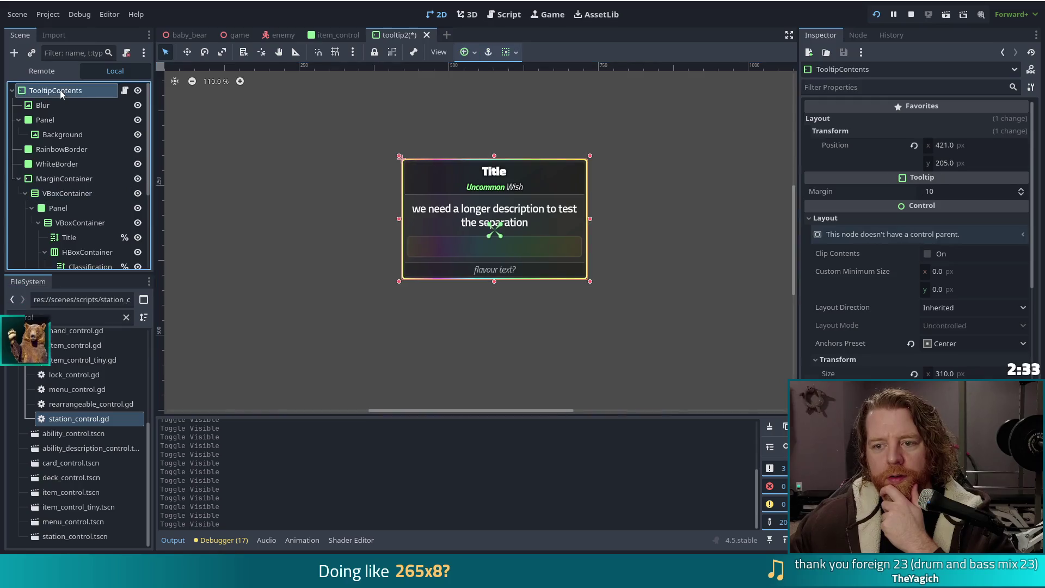
click(39, 107)
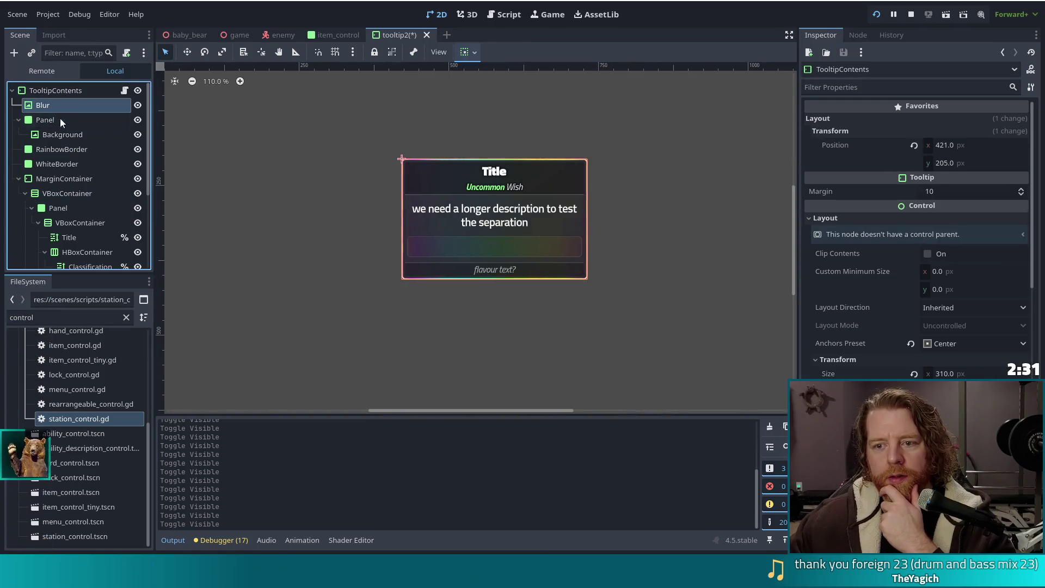
click(138, 105)
click(138, 105)
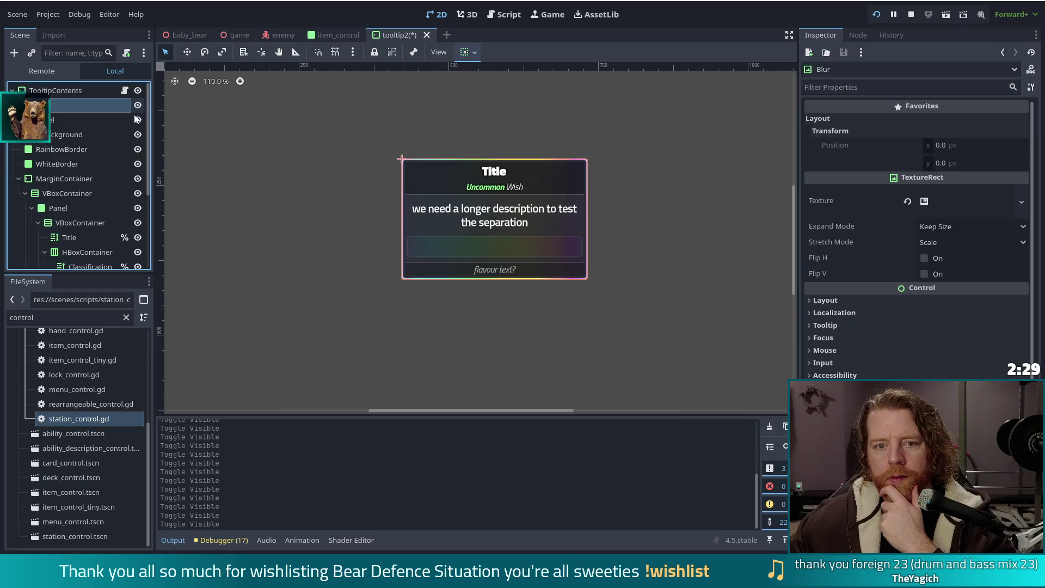
click(139, 122)
click(139, 122)
click(140, 122)
click(139, 120)
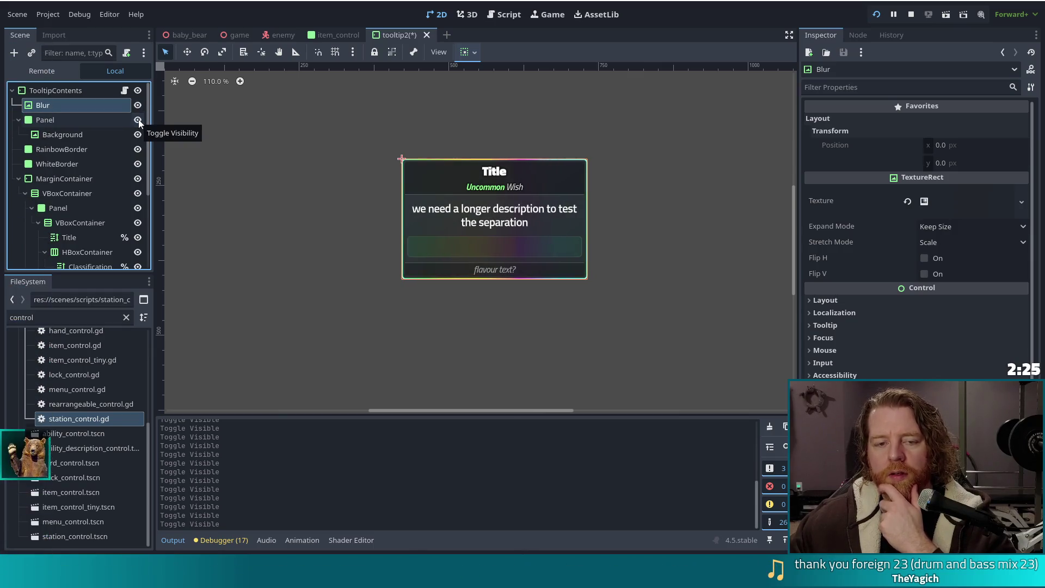
click(47, 117)
click(56, 91)
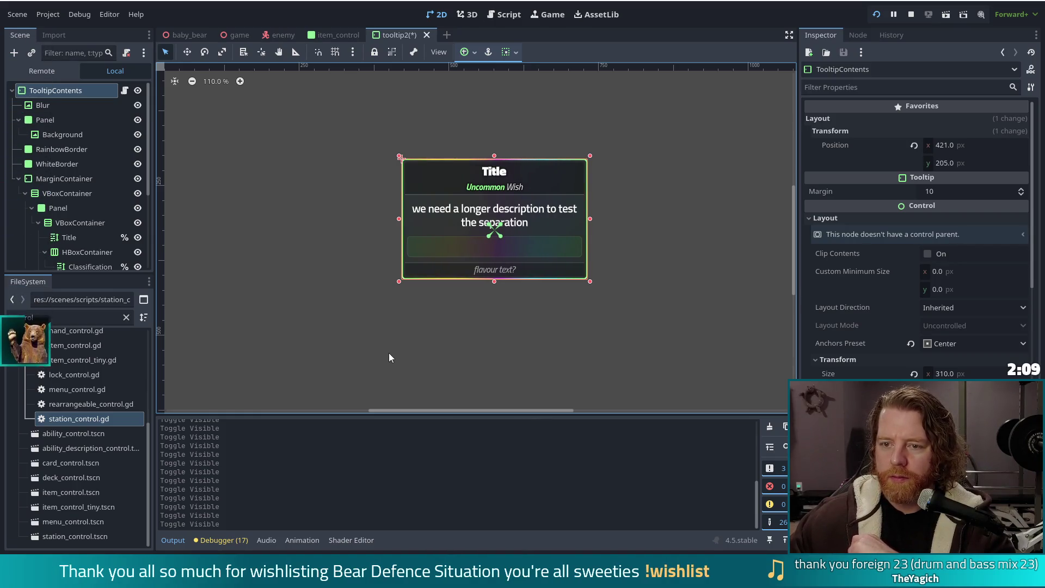
Save the tooltip2 scene and reselect its TooltipContents root node
key(ctrl+s)
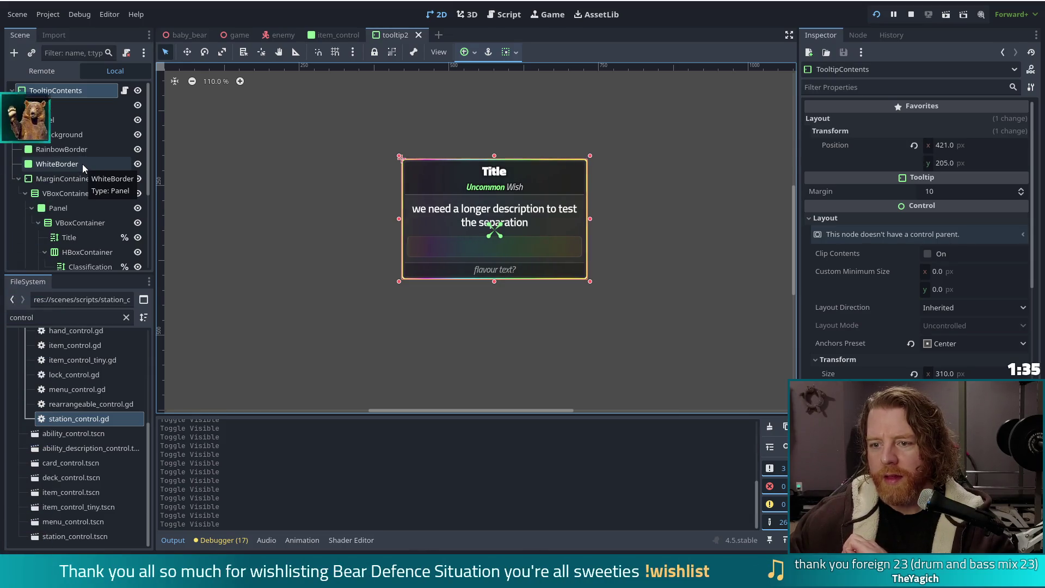
click(56, 104)
click(48, 93)
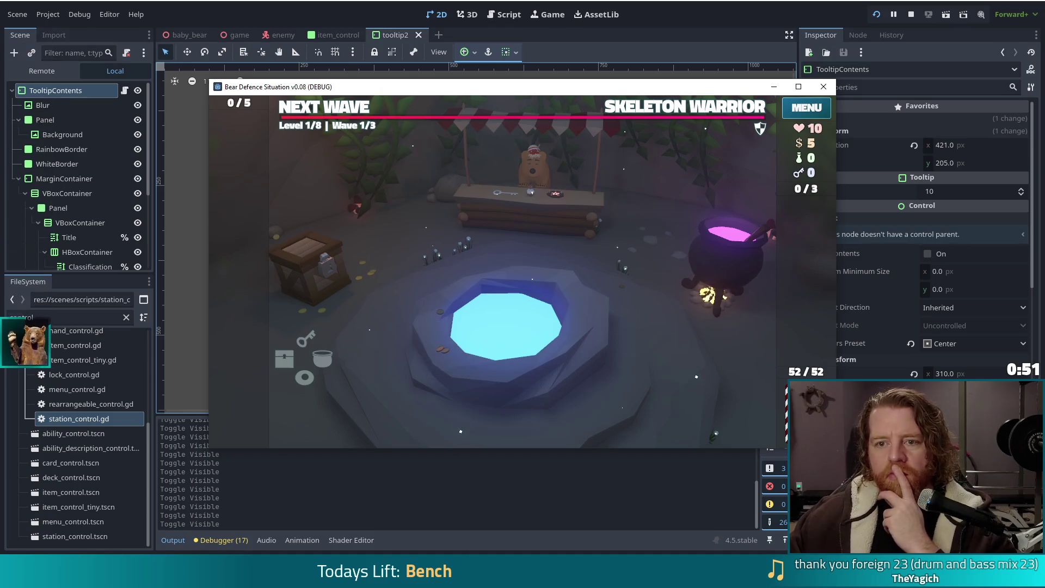
Stop the running Bear Defence Situation debug game with F8
key(F8)
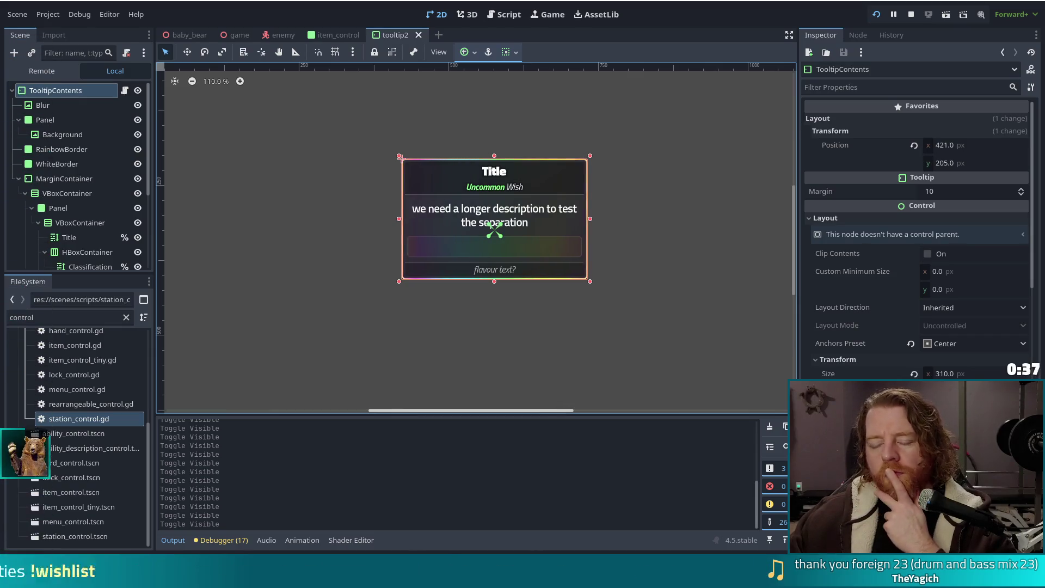
click(494, 174)
scroll(875, 379, down, 5)
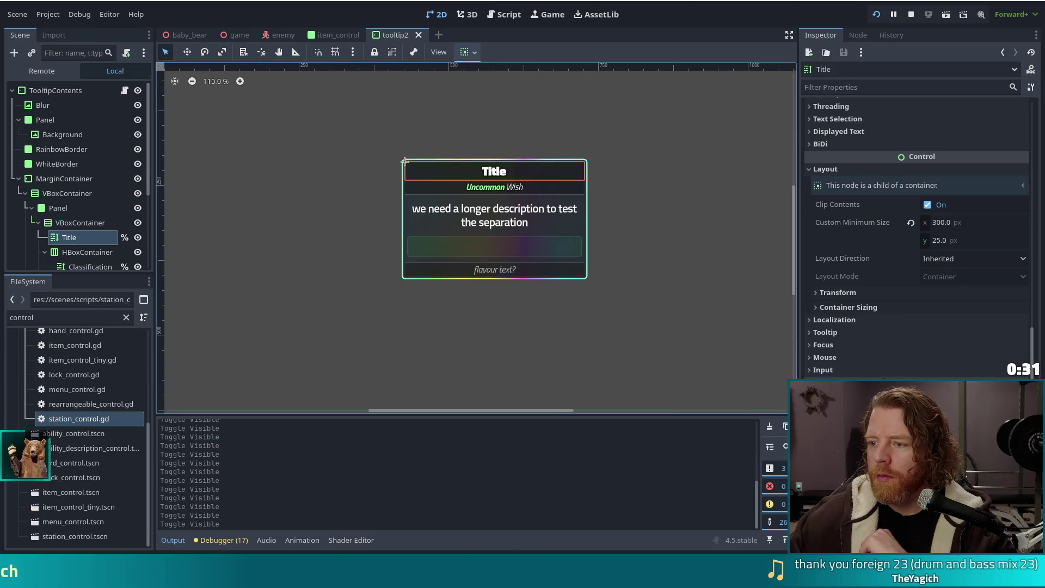
click(963, 222)
text(400)
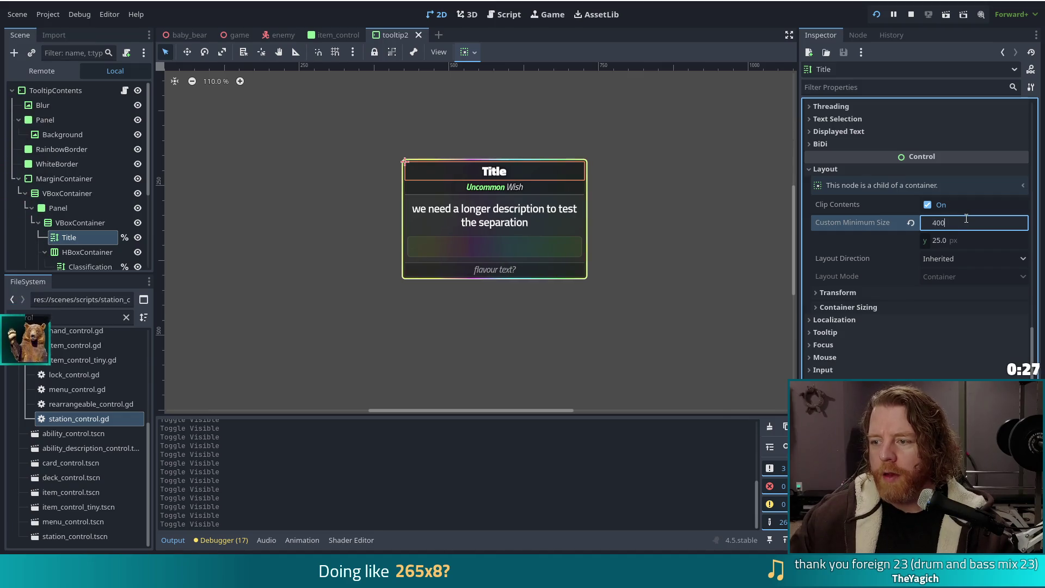
key(Return)
key(ctrl+z)
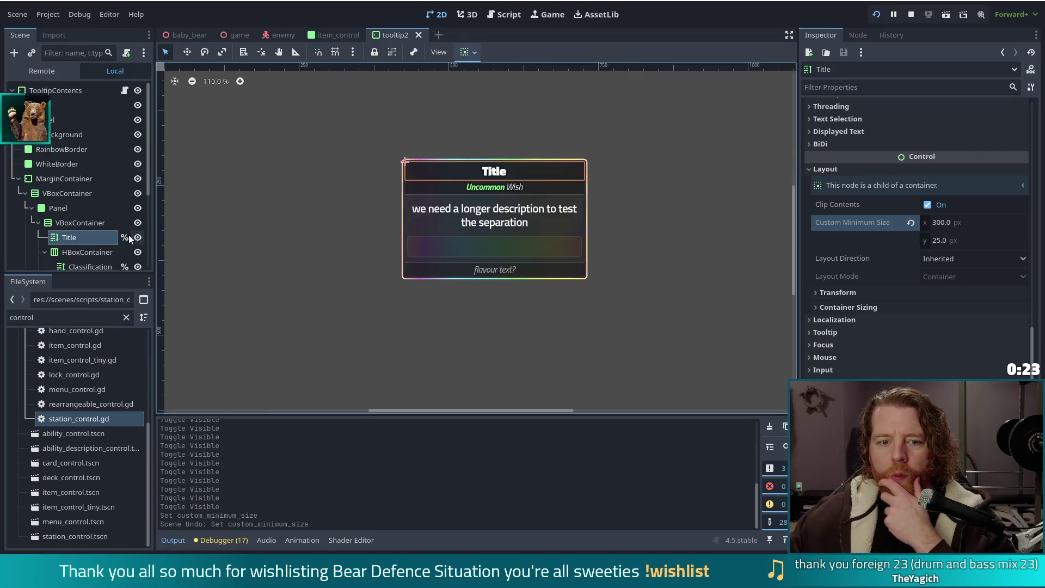
Reparent the title Panel node onto MarginContainer, leaving the title overlapping the description
click(60, 208)
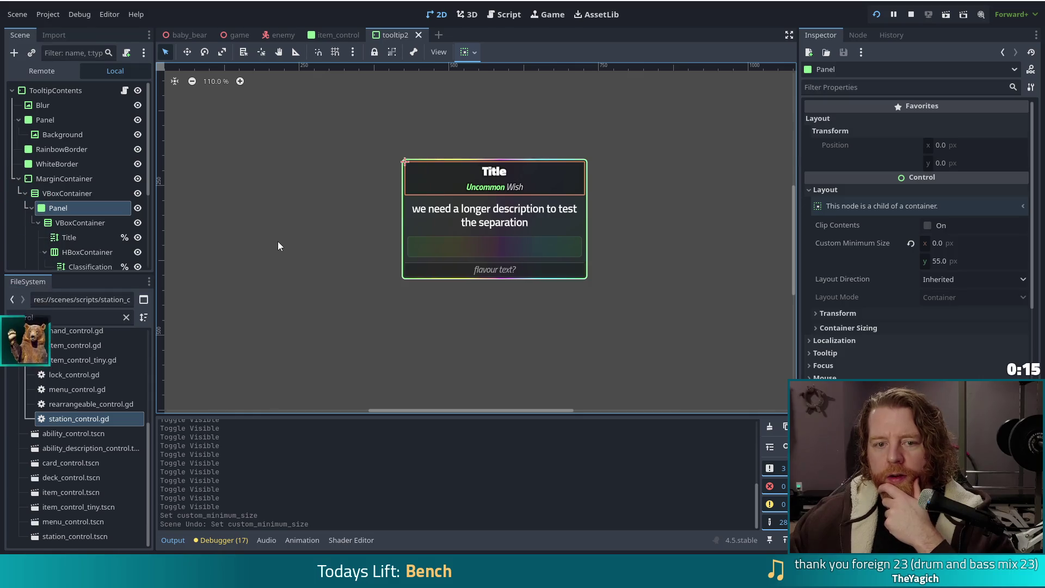
scroll(114, 215, down, 2)
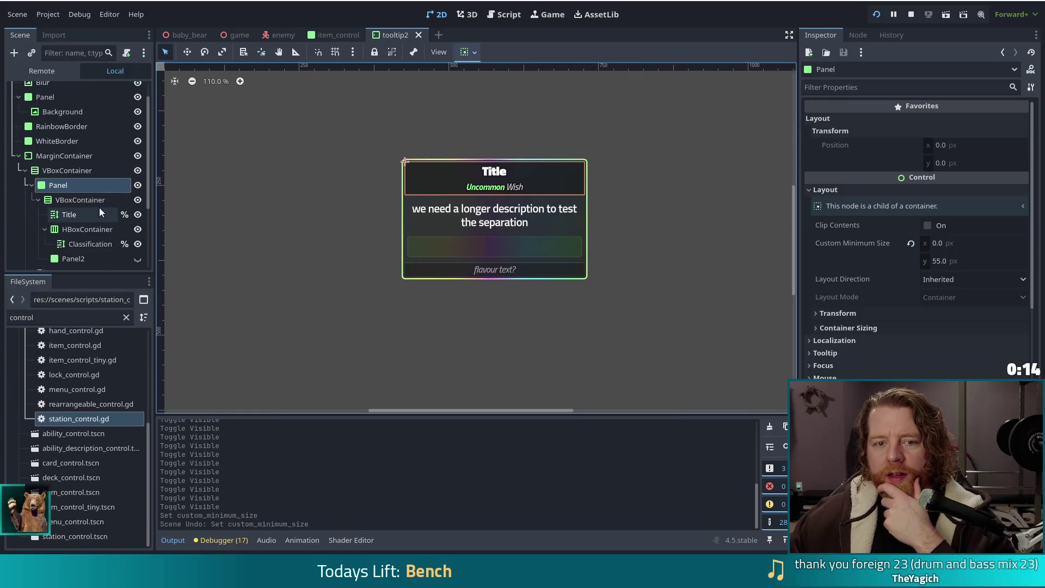
click(55, 170)
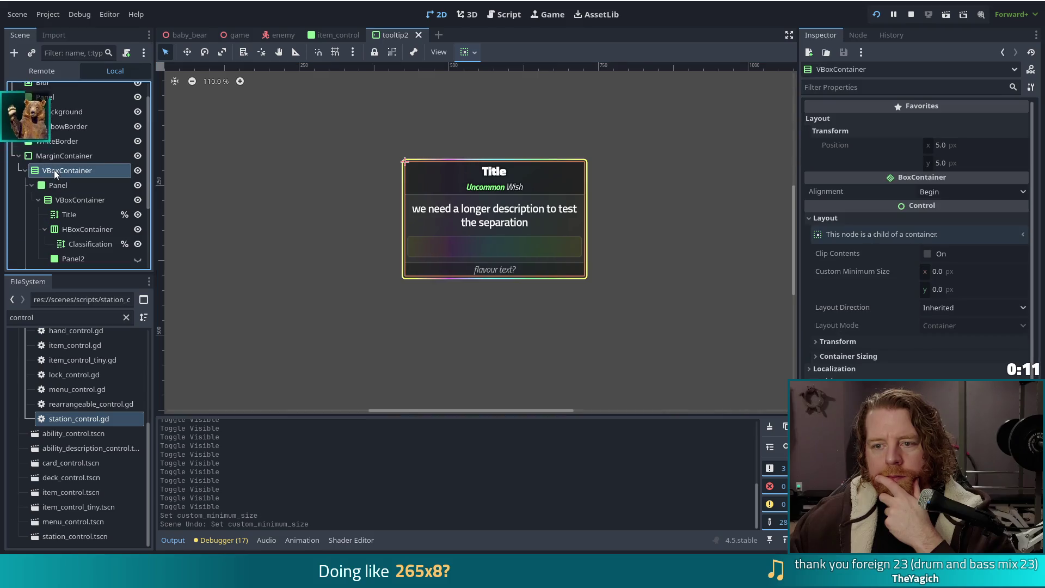
click(86, 185)
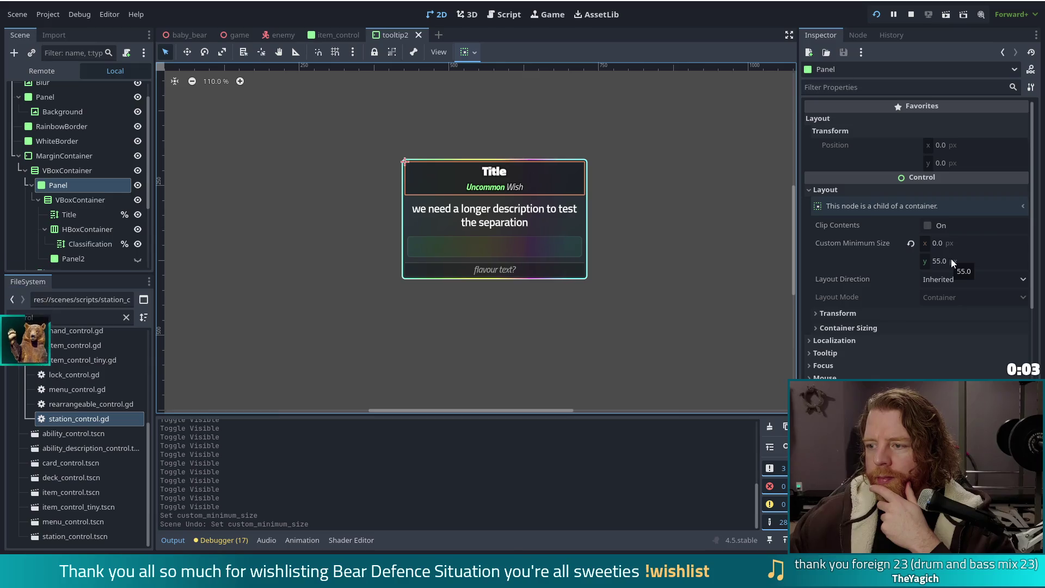
click(52, 170)
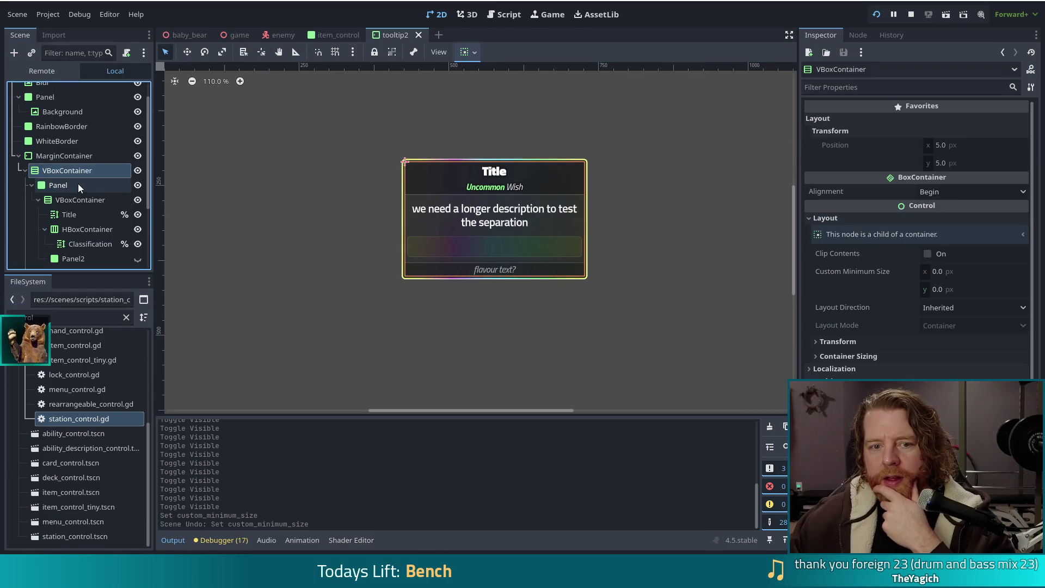
click(74, 184)
scroll(74, 183, down, 2)
click(39, 158)
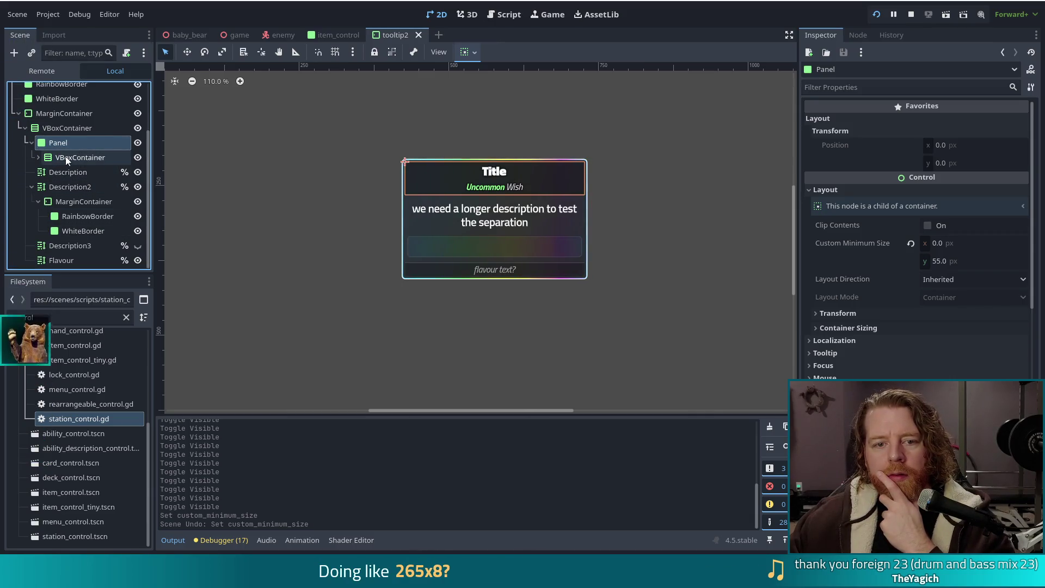
click(65, 157)
click(58, 143)
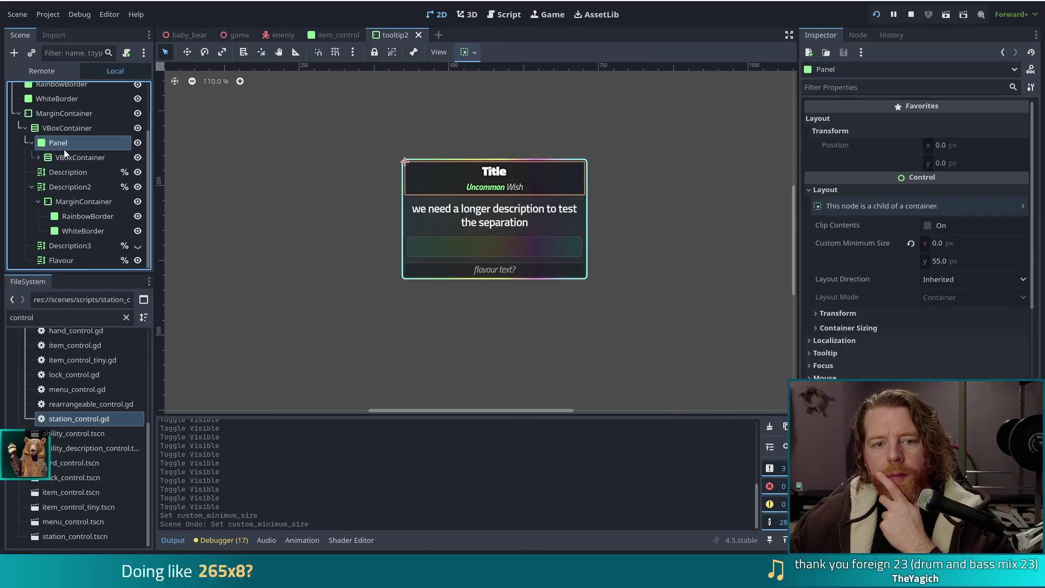
click(66, 157)
drag(55, 142, 60, 113)
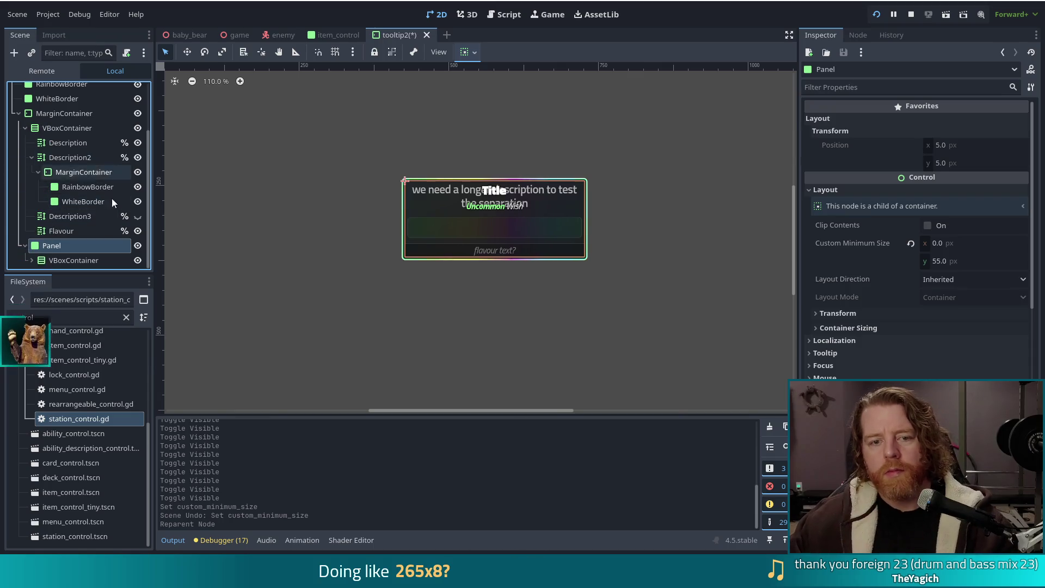
Undo the Panel reparent and choose Change Type from the title Panel's context menu
key(ctrl+z)
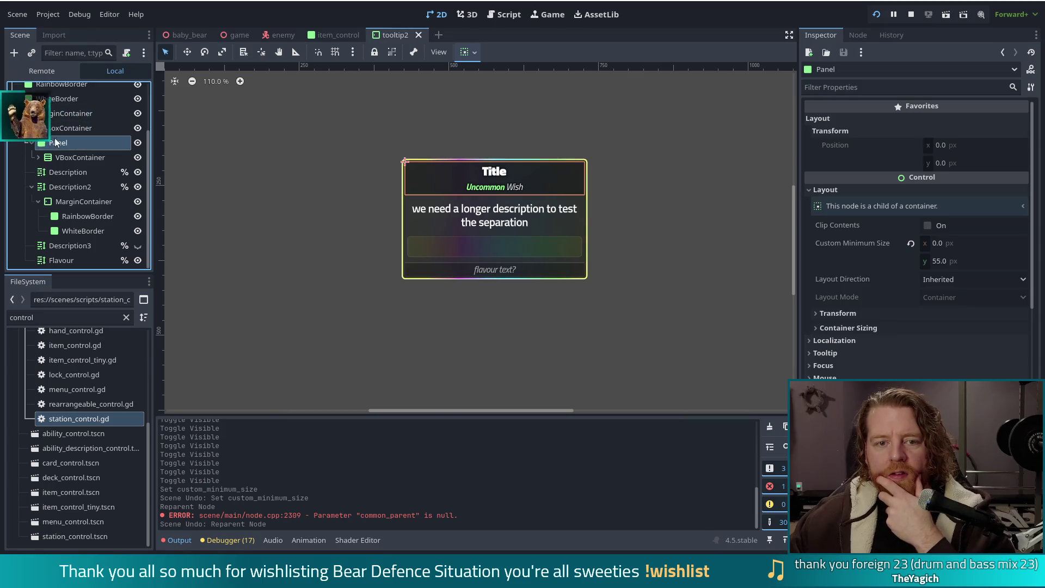
click(82, 157)
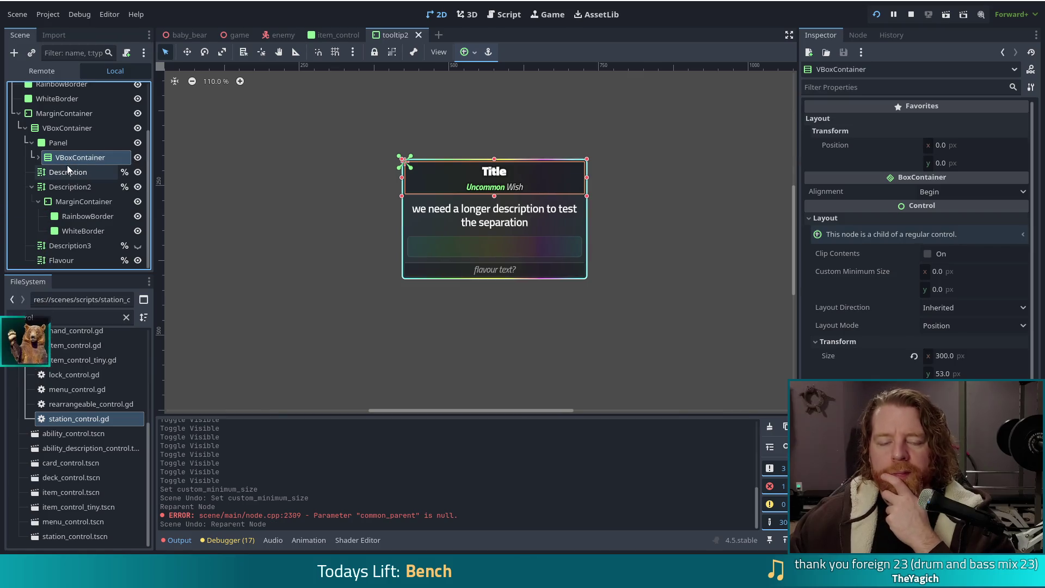
click(52, 142)
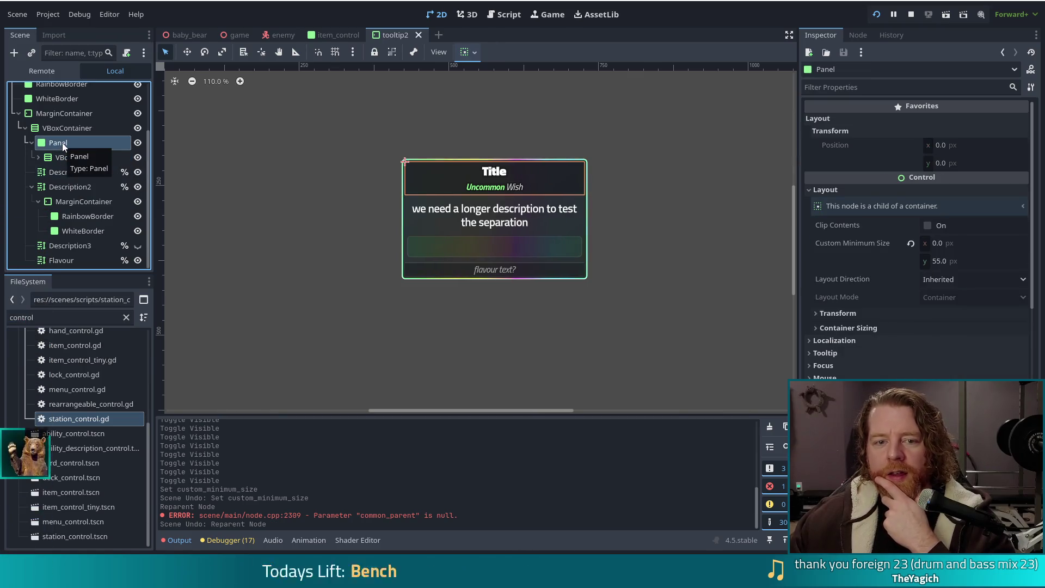
right_click(52, 143)
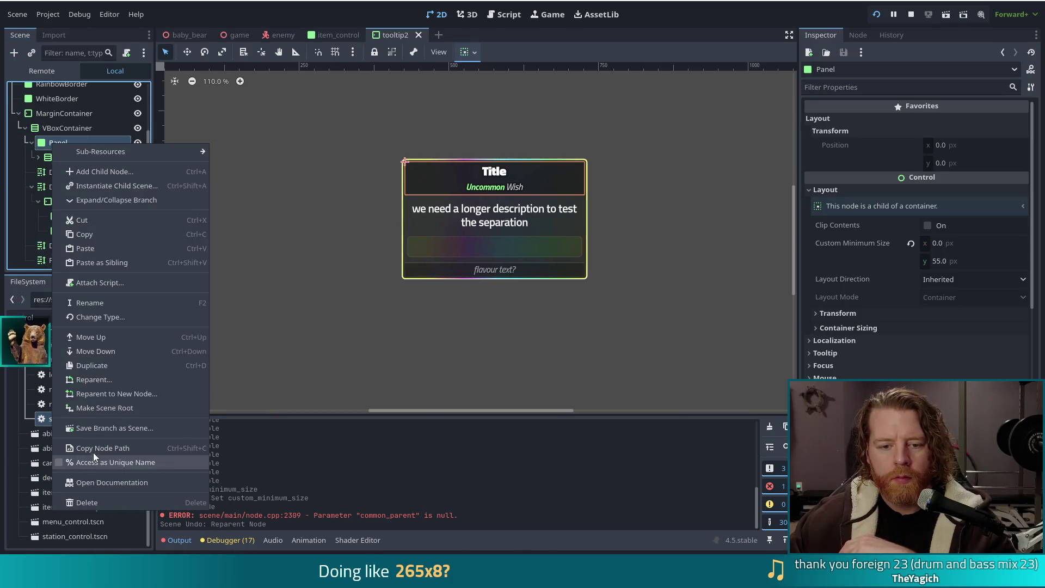
click(100, 318)
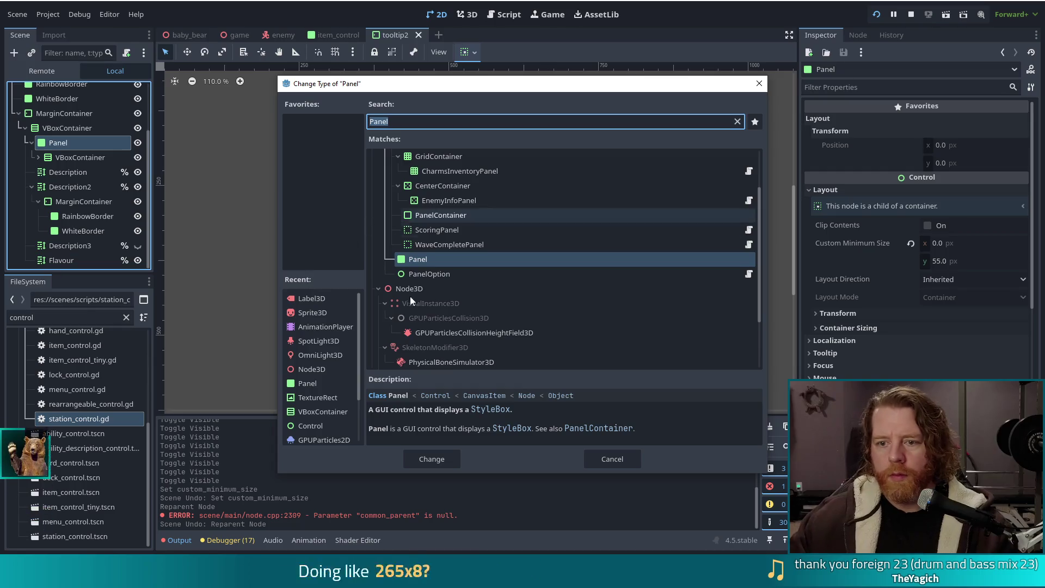
Convert the title Panel node into a PanelContainer
double_click(442, 215)
click(79, 159)
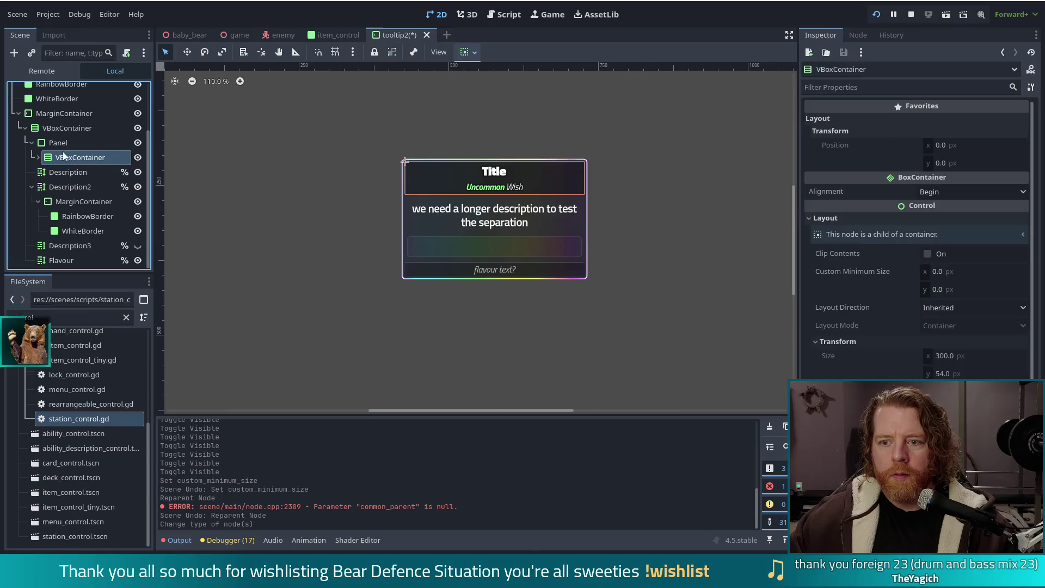
click(58, 143)
click(69, 156)
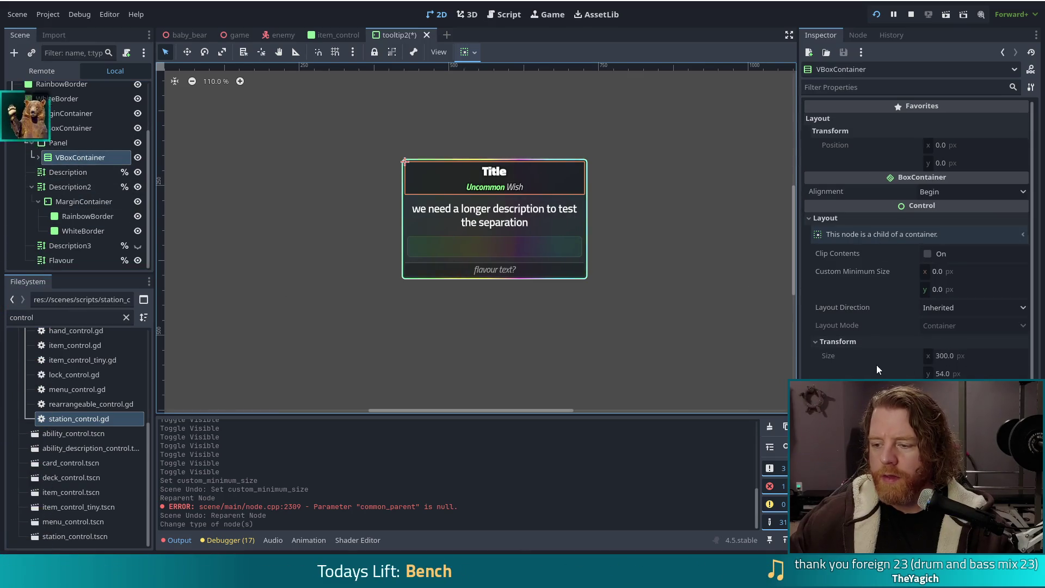
Expand the PanelContainer's VBoxContainer and select the Title node
scroll(874, 367, down, 5)
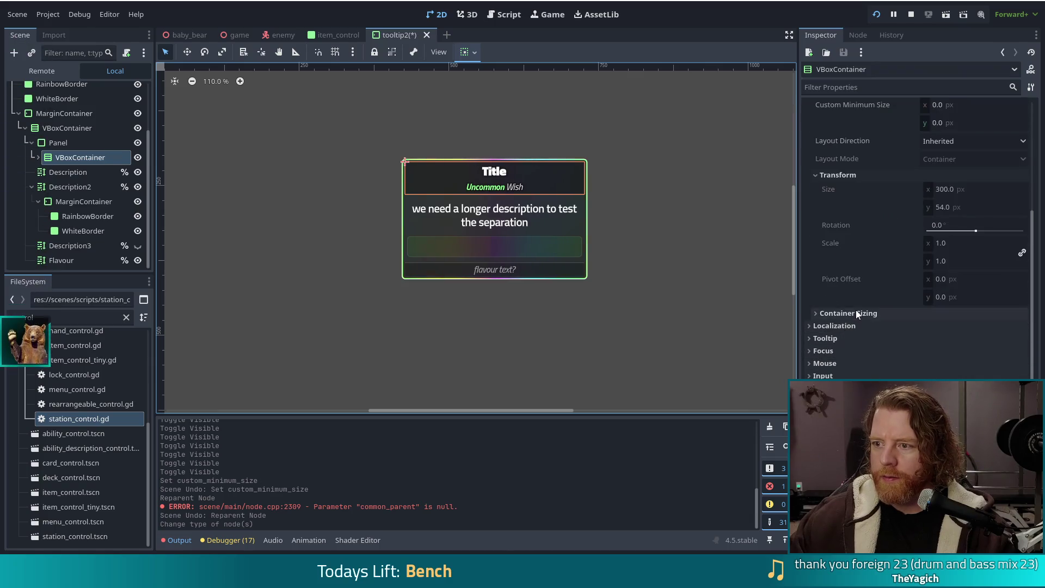
scroll(855, 309, up, 5)
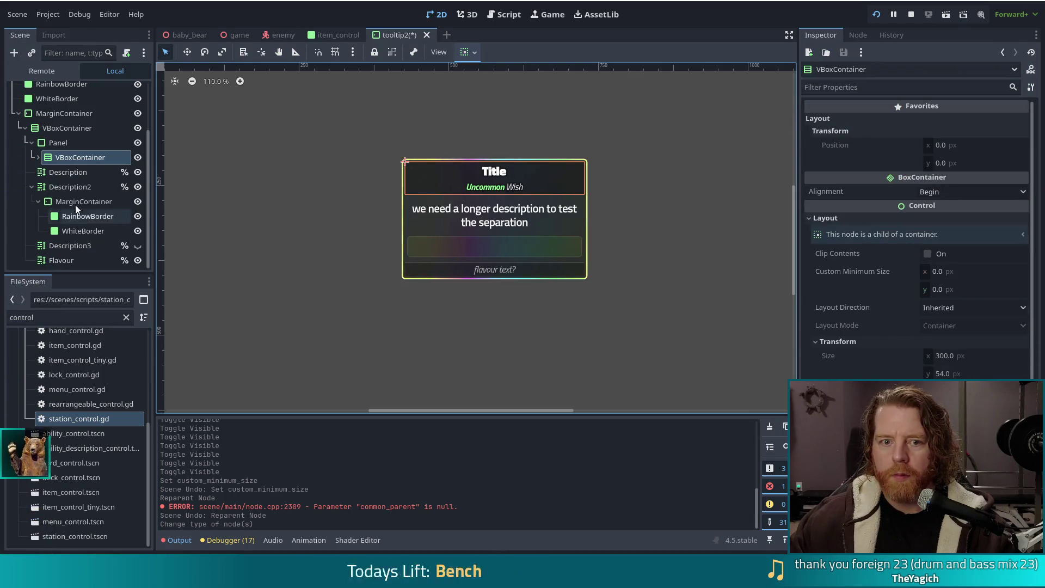
click(37, 157)
click(69, 172)
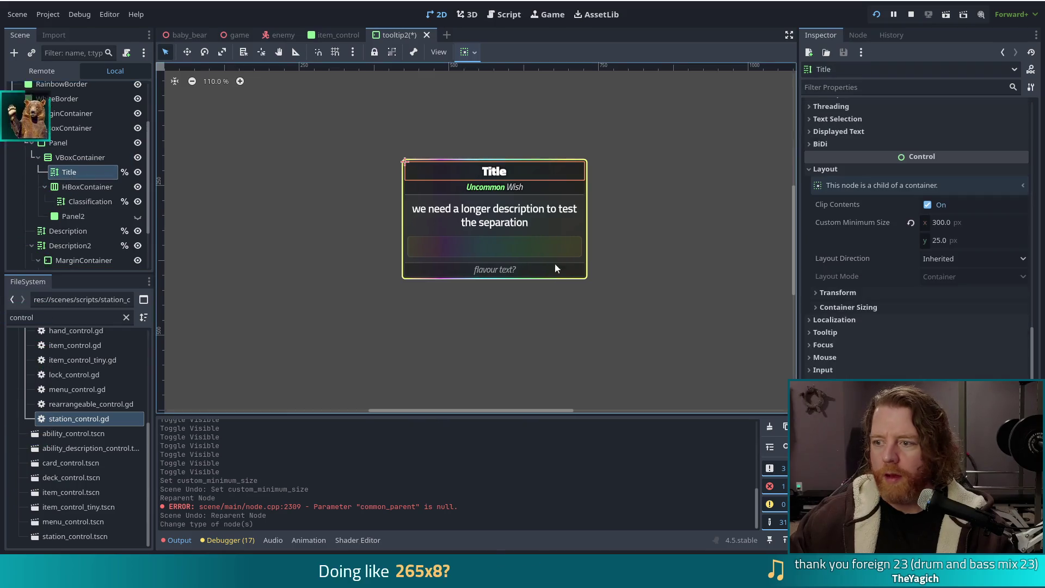
Try a 400 px Title minimum width, revert to 300 px, and save tooltip2
click(948, 222)
text(400)
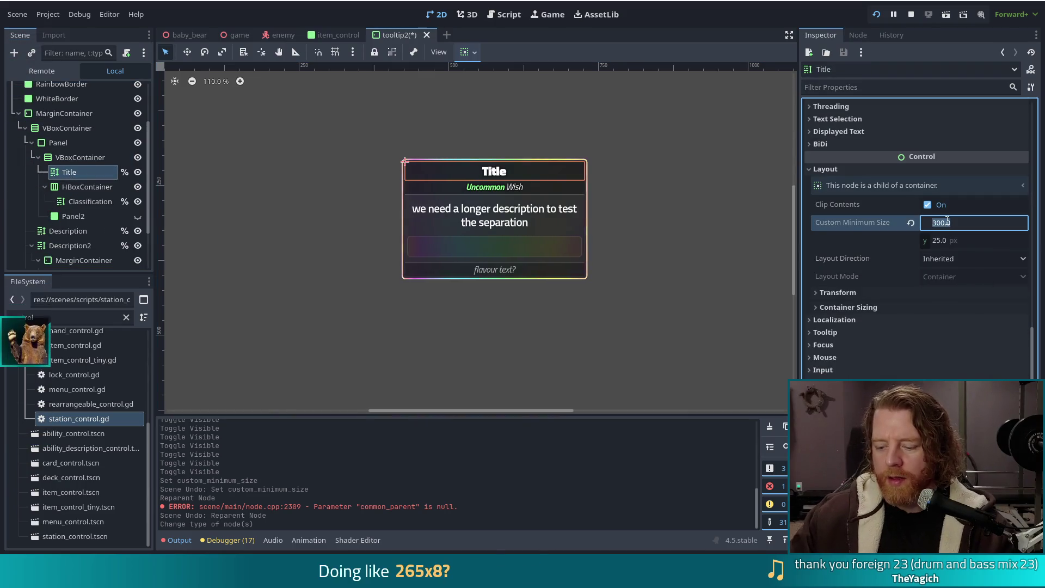
key(Return)
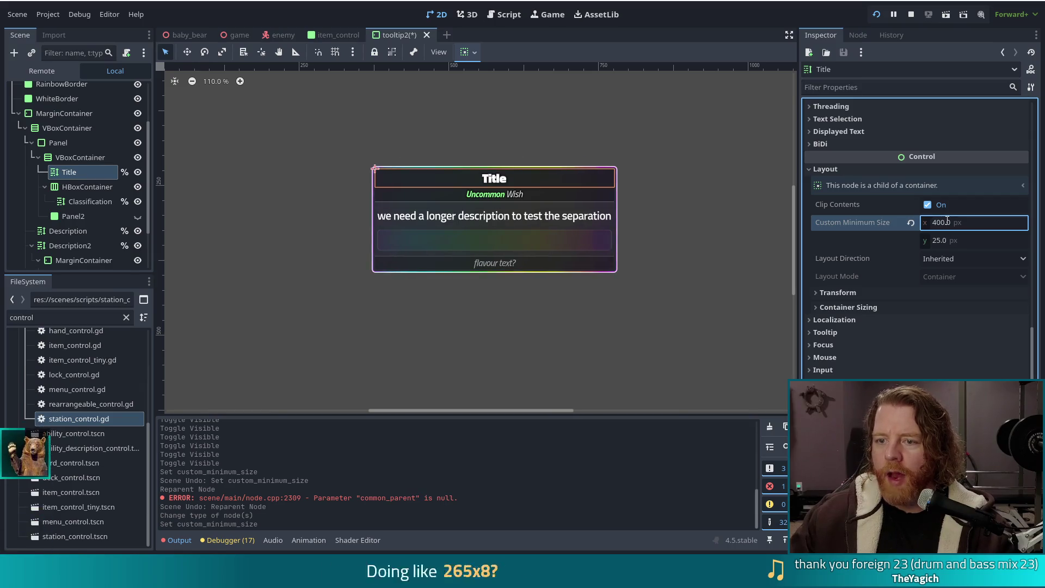
key(ctrl+z)
key(ctrl+s)
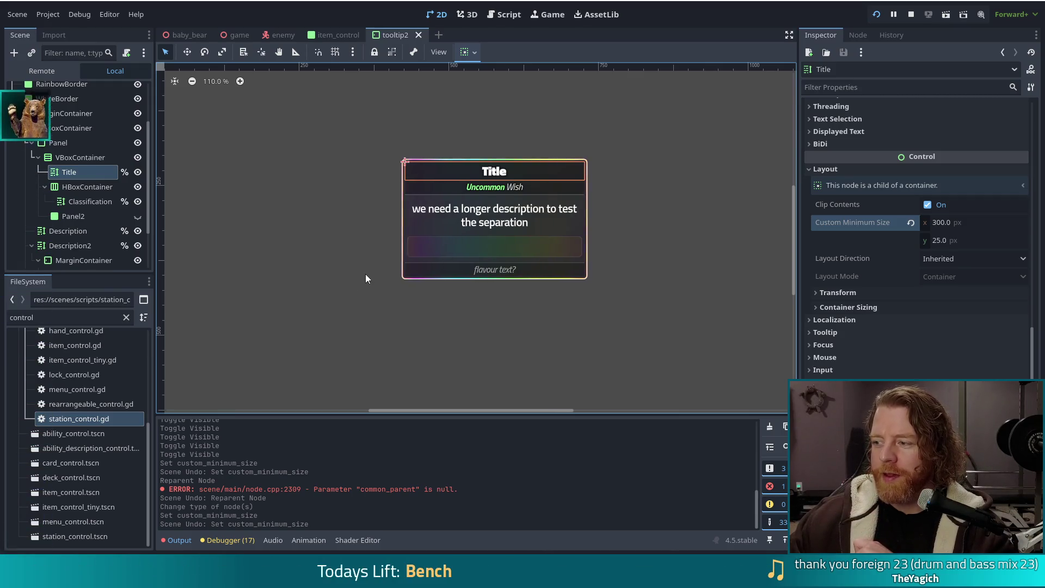
click(507, 14)
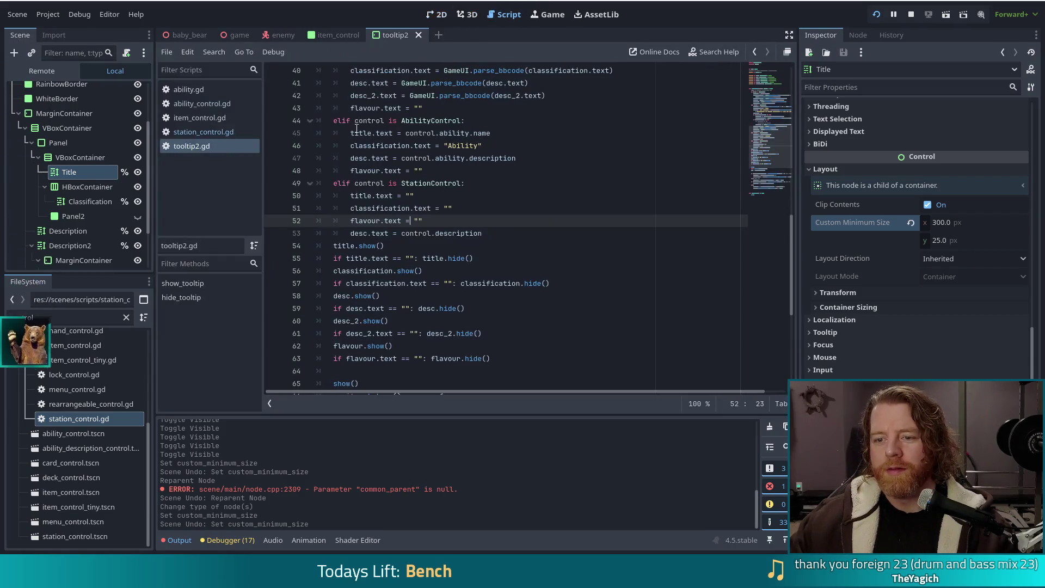
Move control.description from desc.text into title.text in tooltip2.gd, save, and rerun the game
drag(482, 233, 401, 233)
key(ctrl+c)
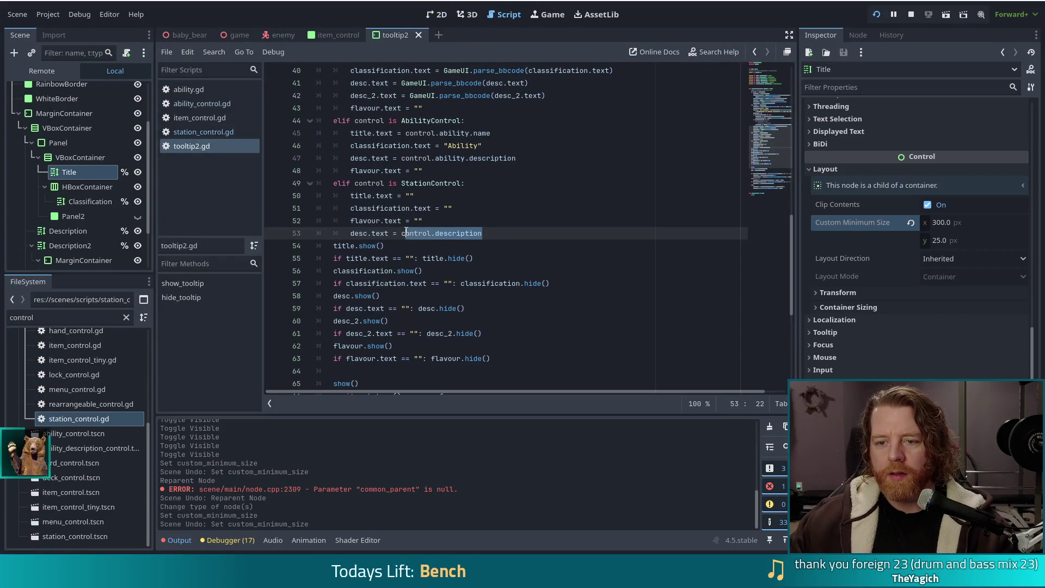
key(BackSpace)
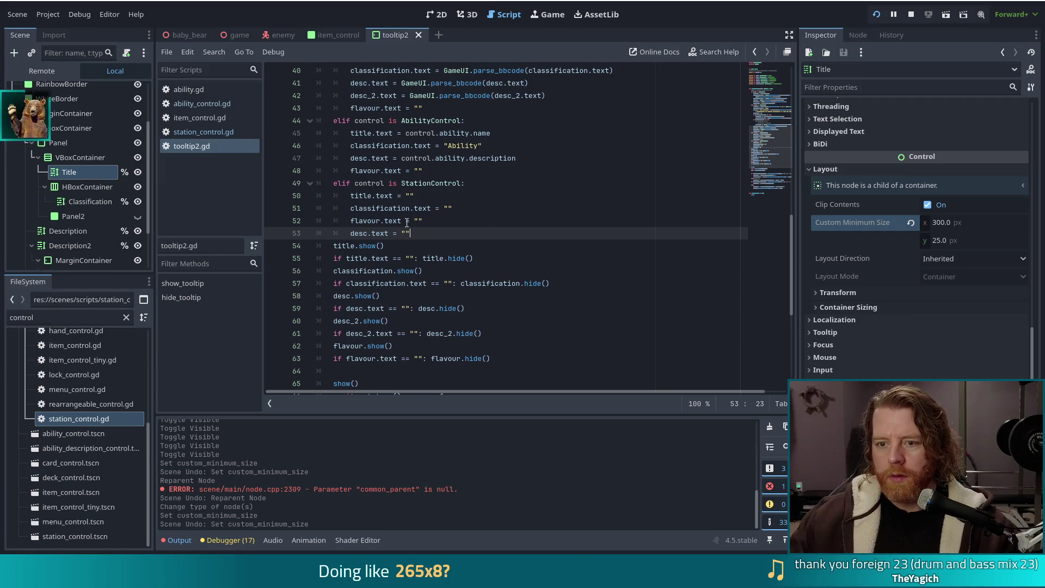
click(414, 195)
key(BackSpace)
key(BackSpace)
key(ctrl+v)
key(ctrl+s)
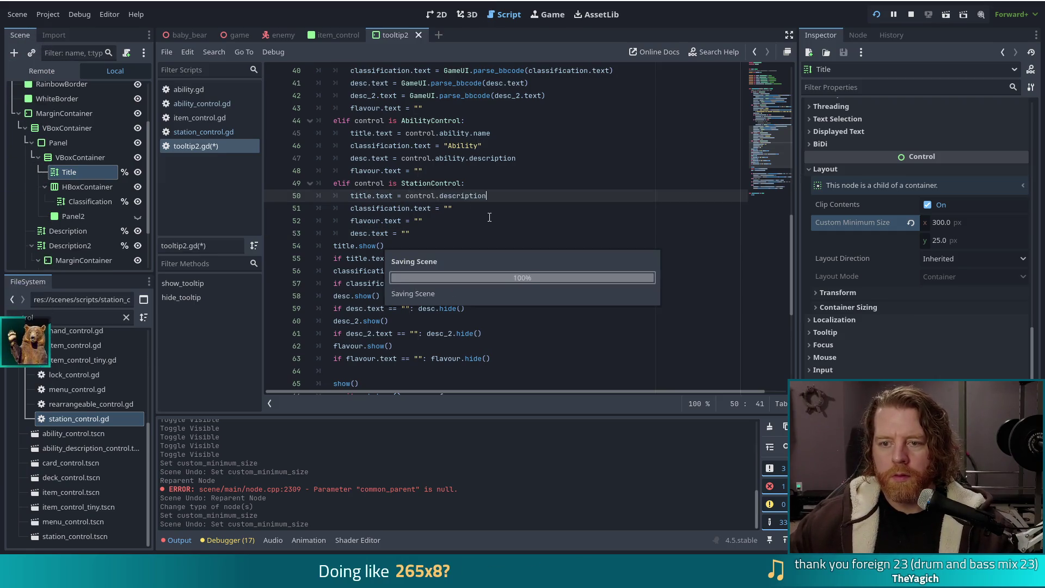
click(881, 13)
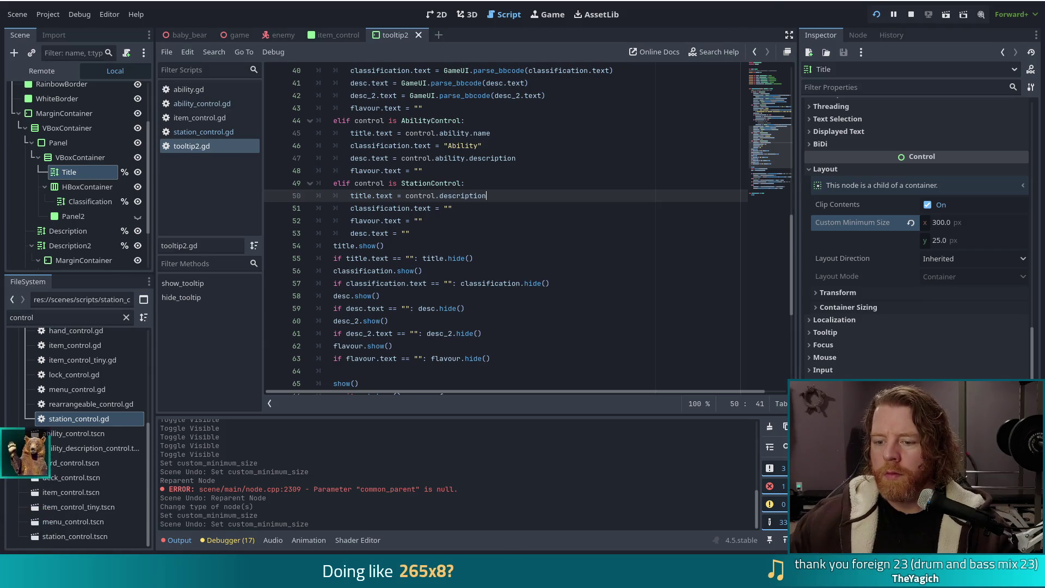
click(877, 14)
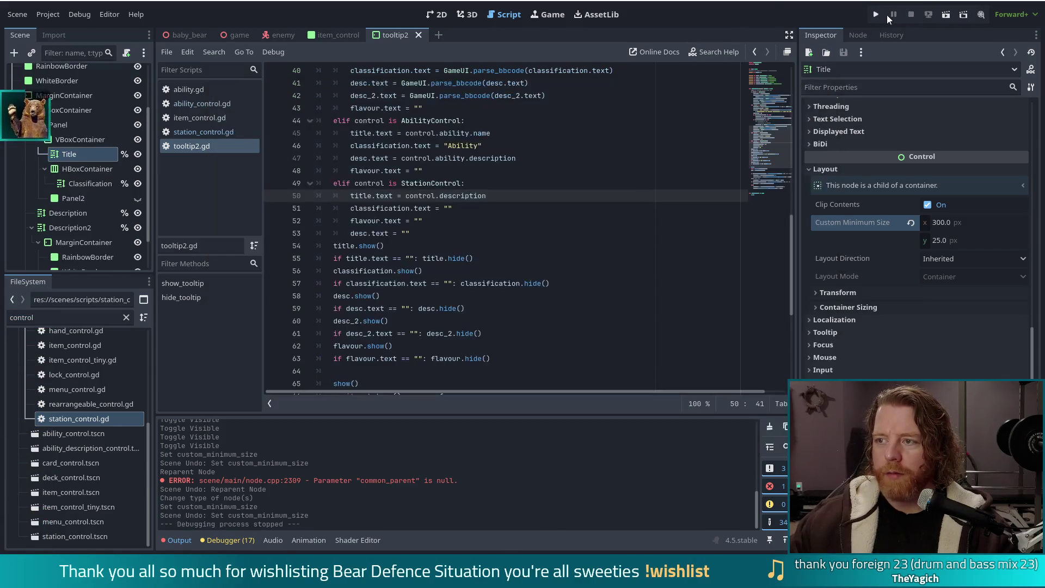